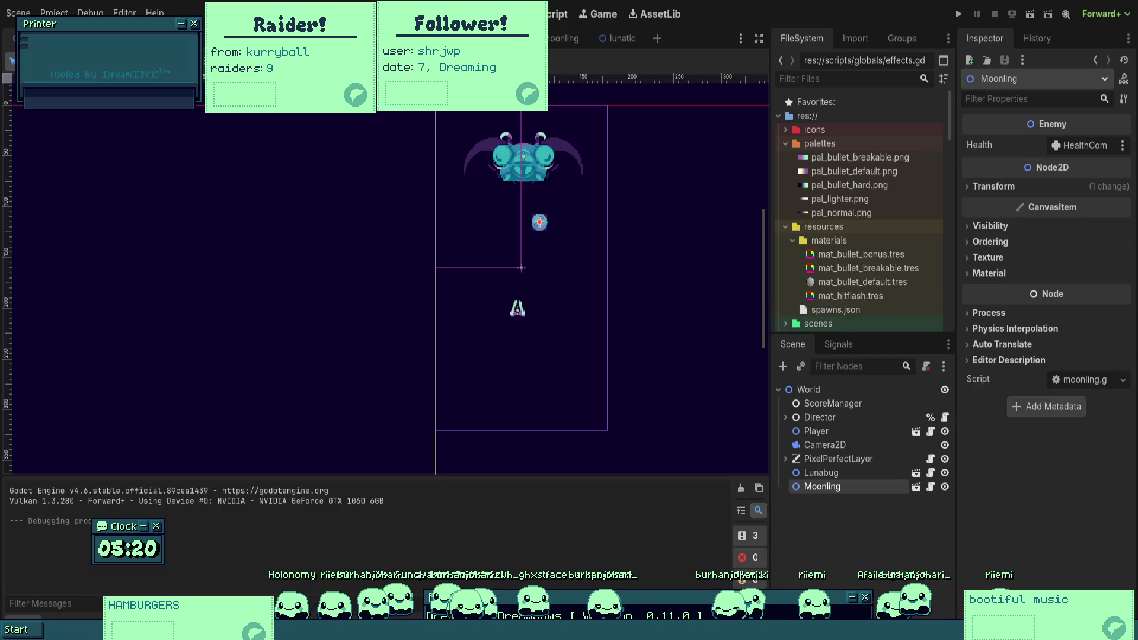
Step: Frame the boss and ship, test-run the game, then switch to the Moonling scene
scroll(516, 291, "right", 1)
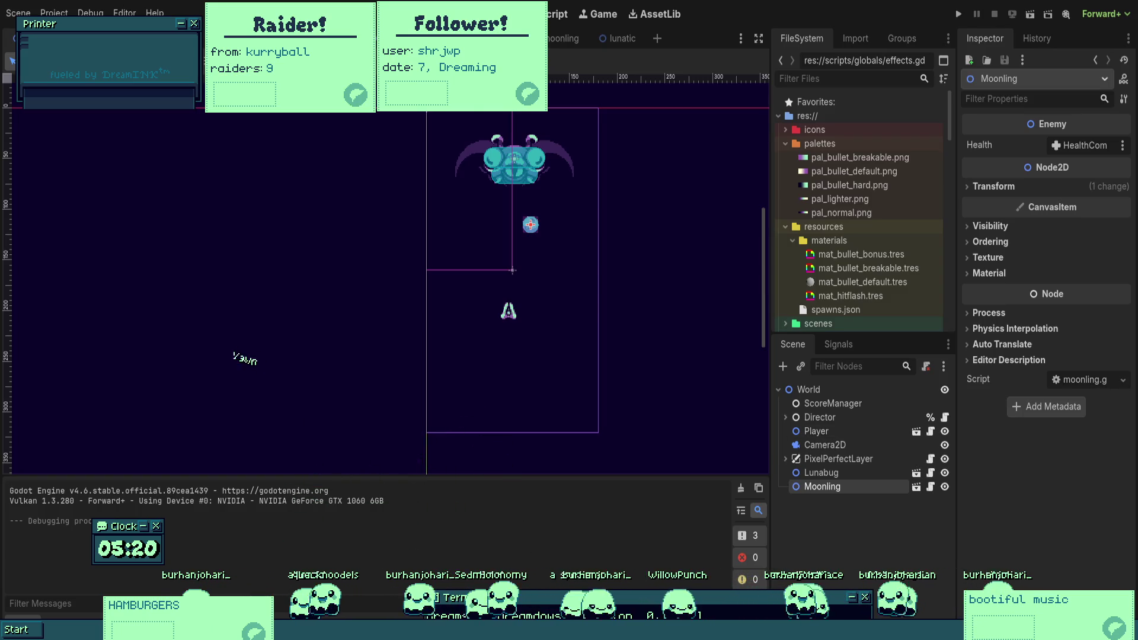
scroll(379, 265, "up", 2)
left_click_drag(514, 296, 467, 360)
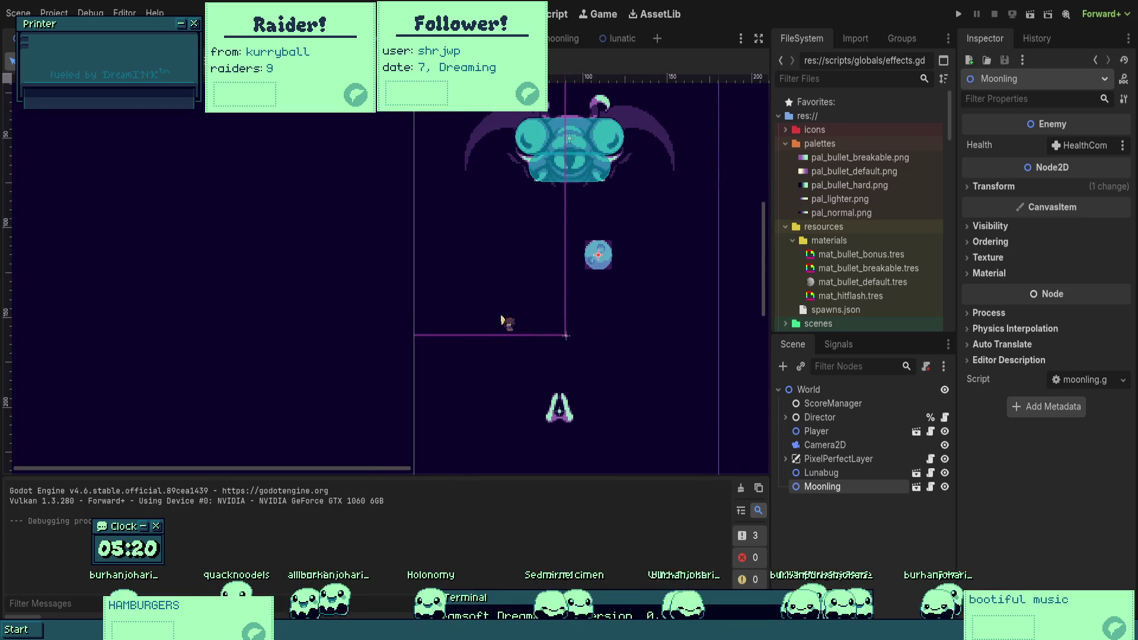
left_click(959, 14)
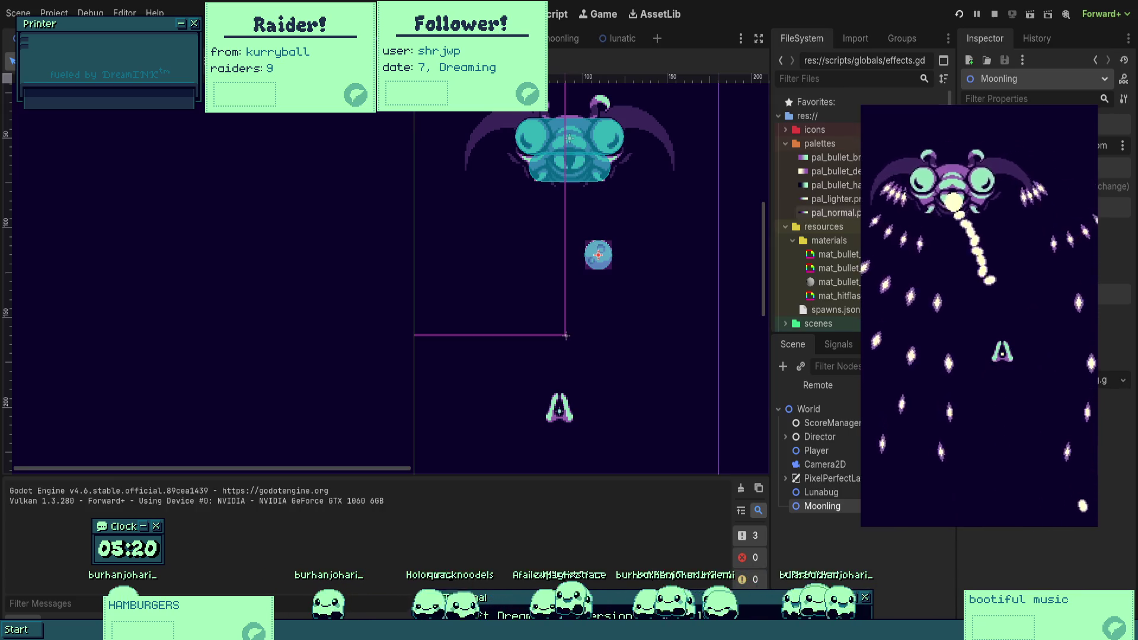
key("F8")
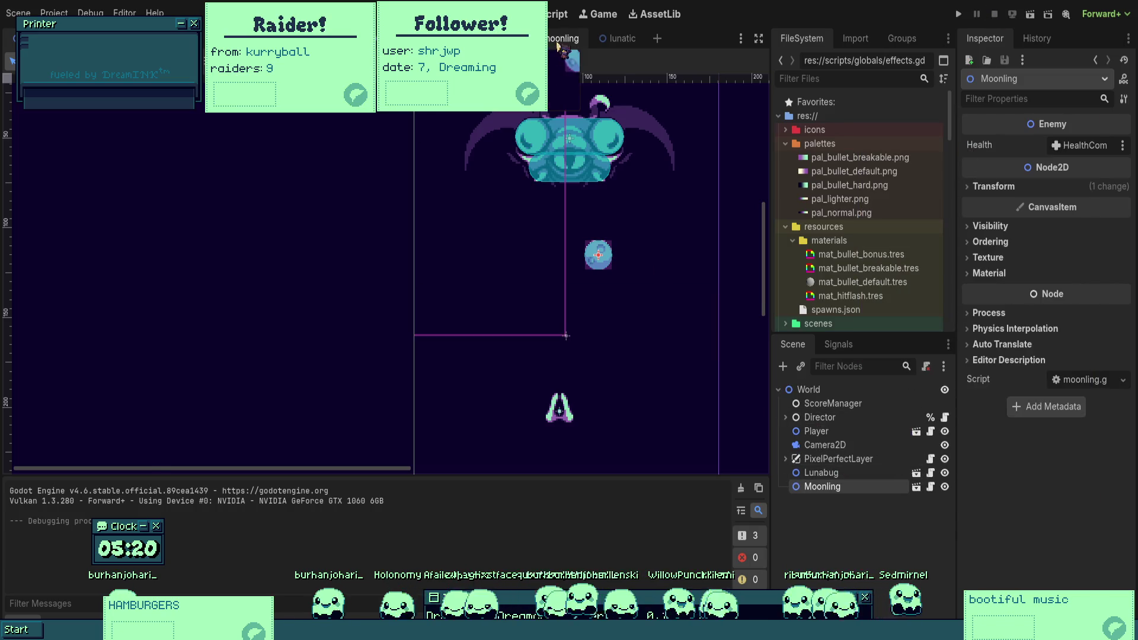
left_click(563, 38)
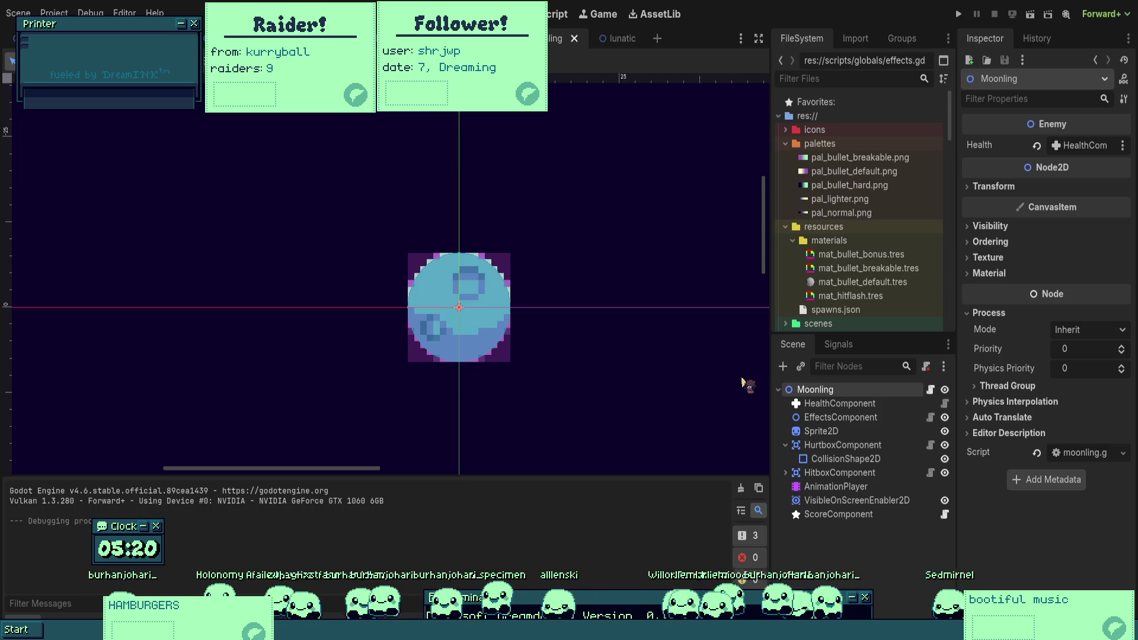
Step: Add a HitFlashComponent below HealthComponent, then save the Moonling scene and run the game
key("ctrl+shift+z")
left_click_drag(854, 529, 862, 415)
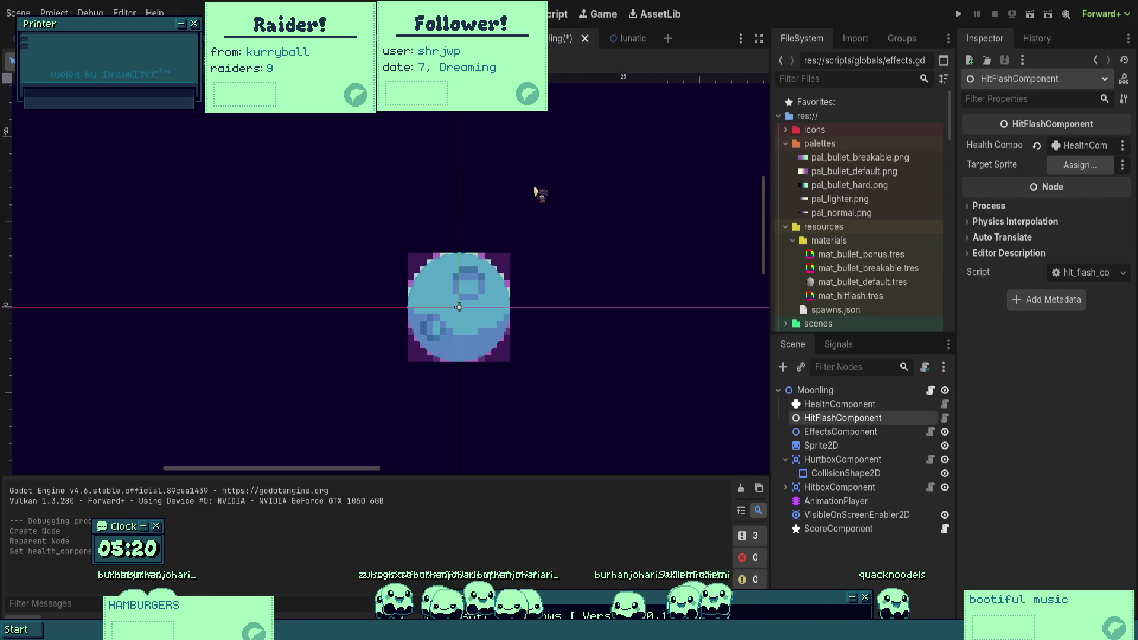
key("F5")
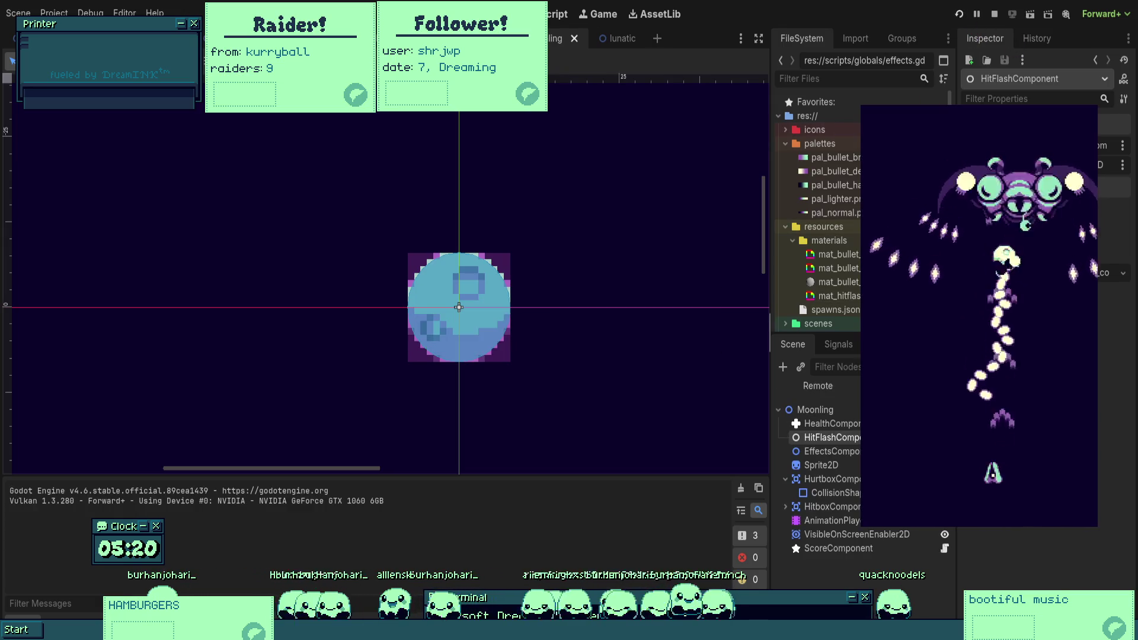
Step: Steer the ship during the test run, stop it, and return to the World scene
key("Right")
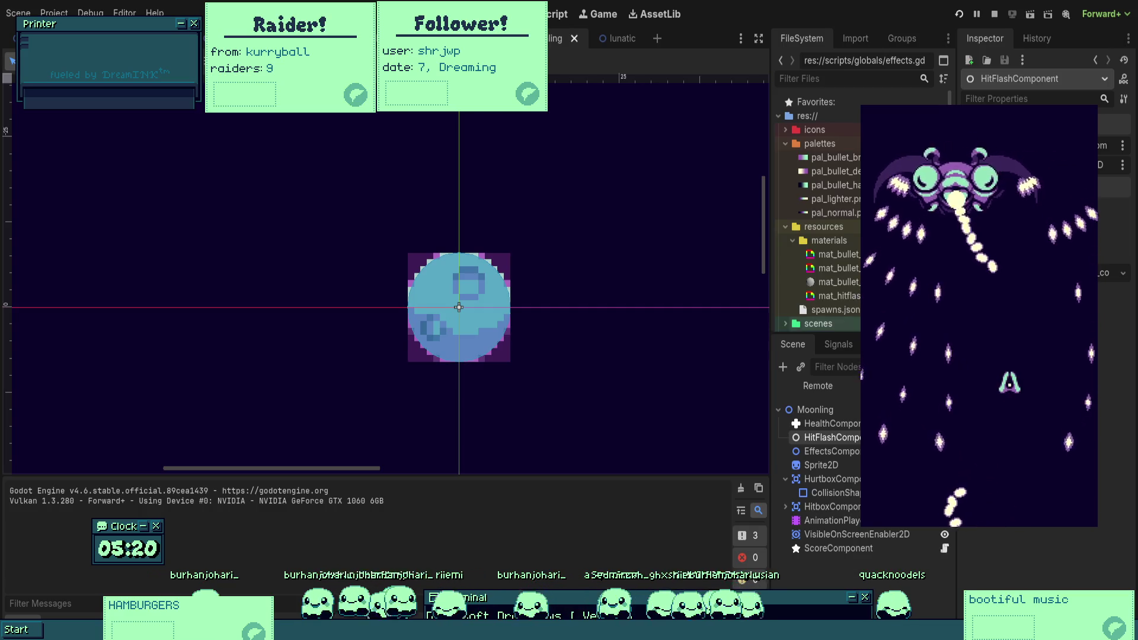
key("F8")
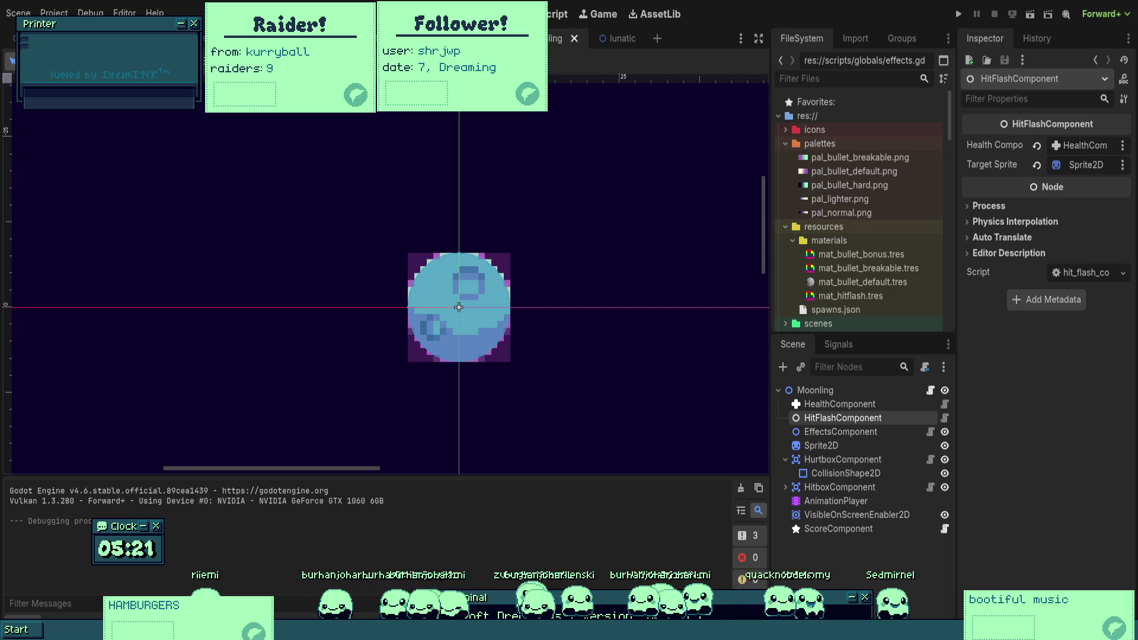
key("ctrl+shift+Tab")
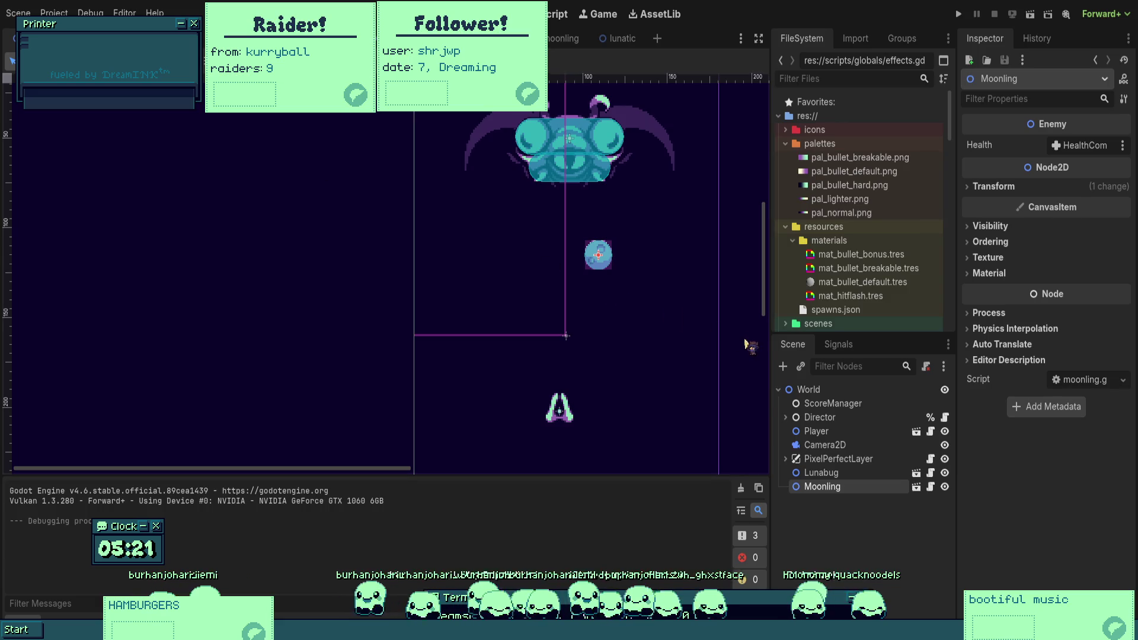
left_click(959, 16)
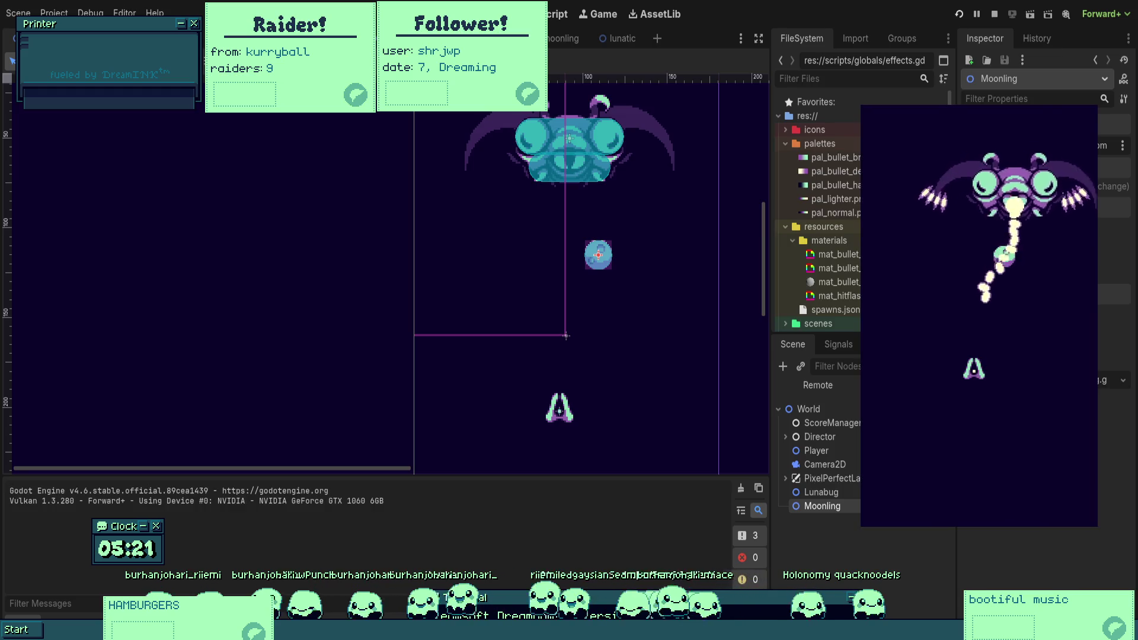
key("Left")
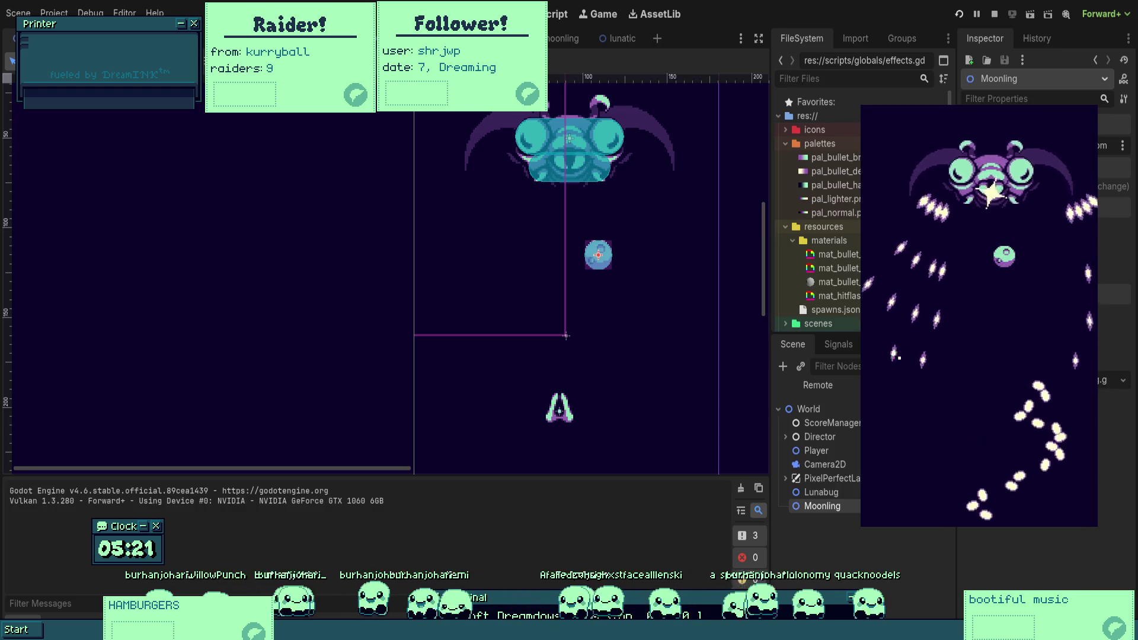
key("Down")
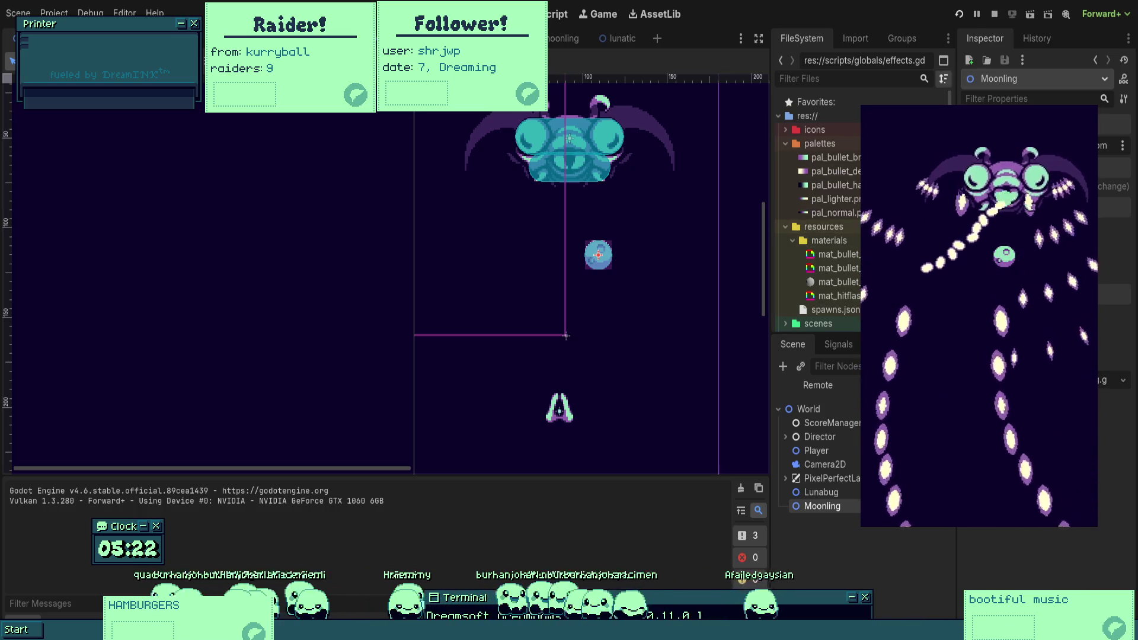
key("F8")
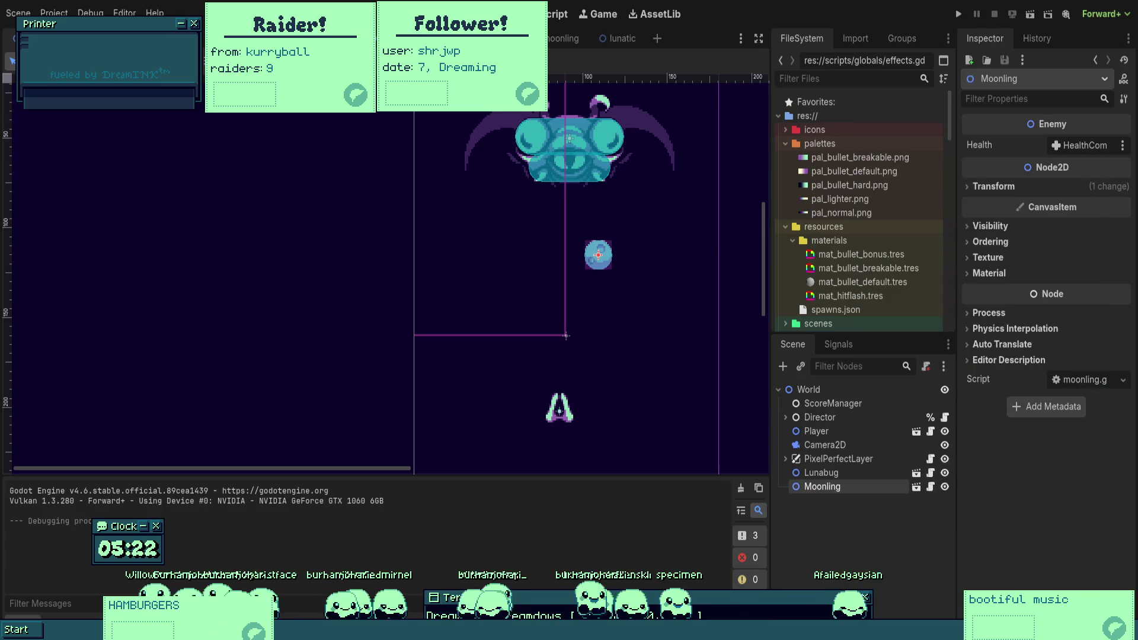
left_click(916, 431)
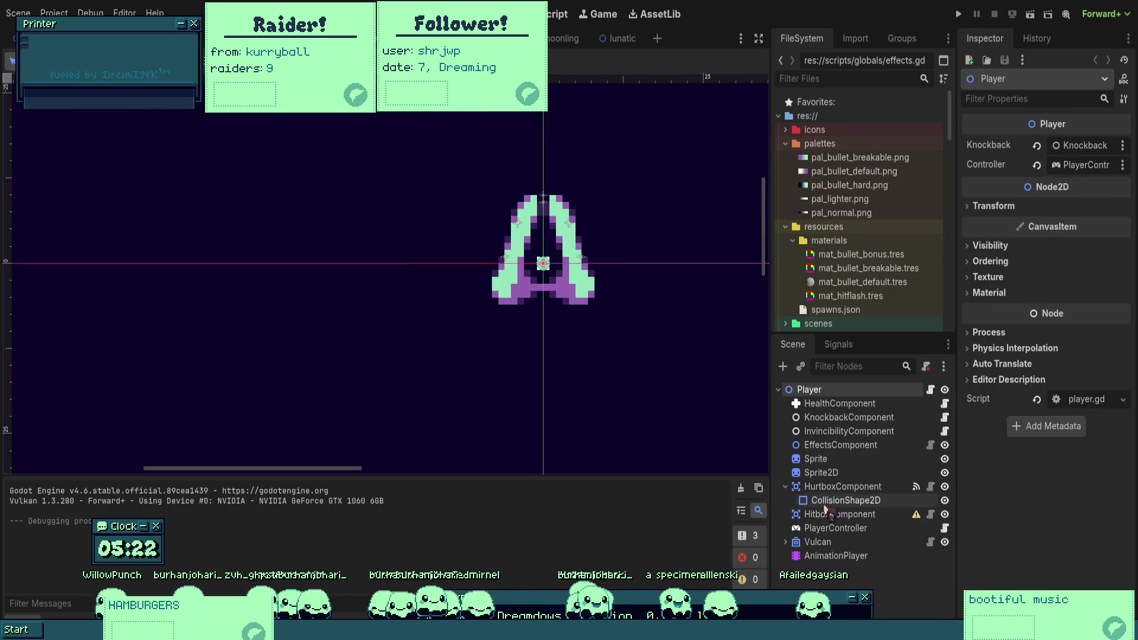
left_click(818, 473)
left_click(816, 459)
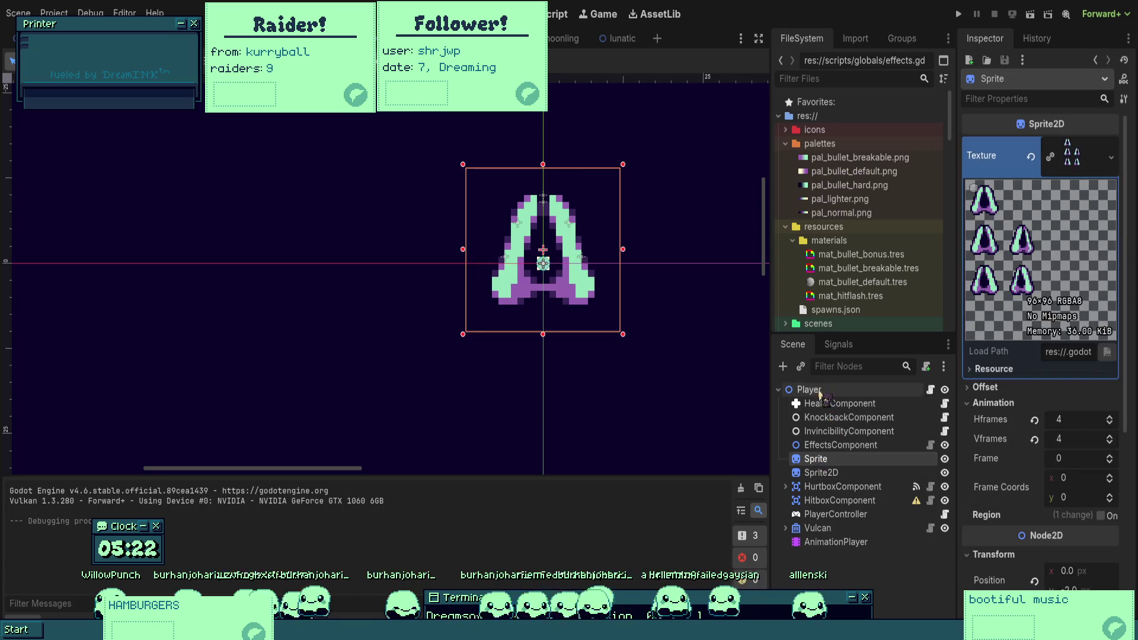
left_click(804, 388)
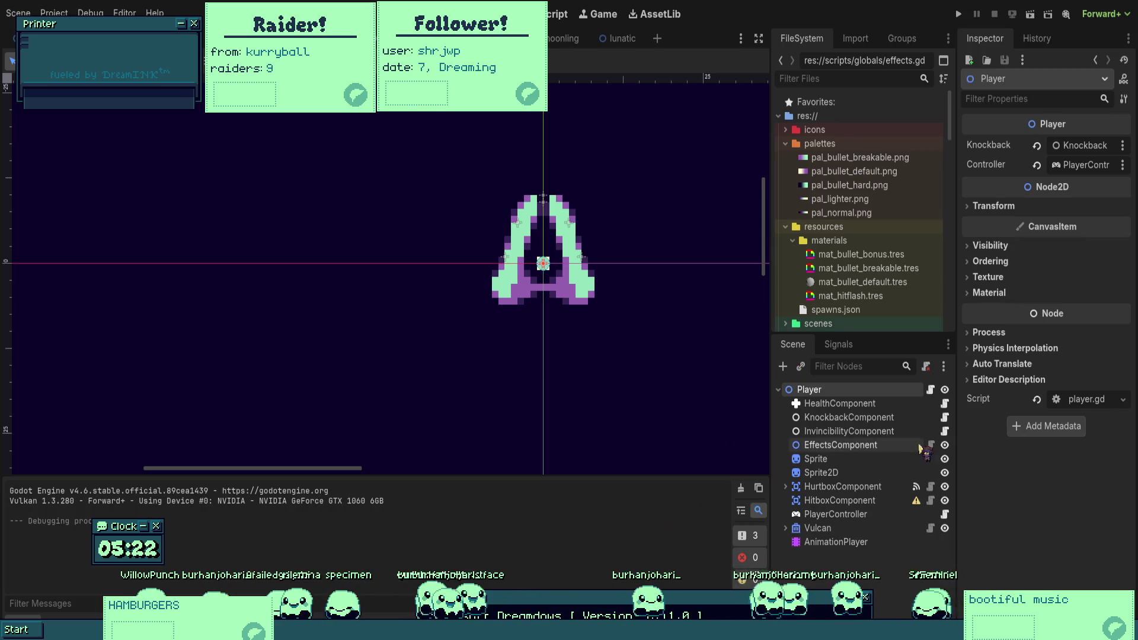
left_click(854, 418)
left_click(840, 449)
left_click(841, 460)
left_click(840, 473)
scroll(554, 232, "up", 3)
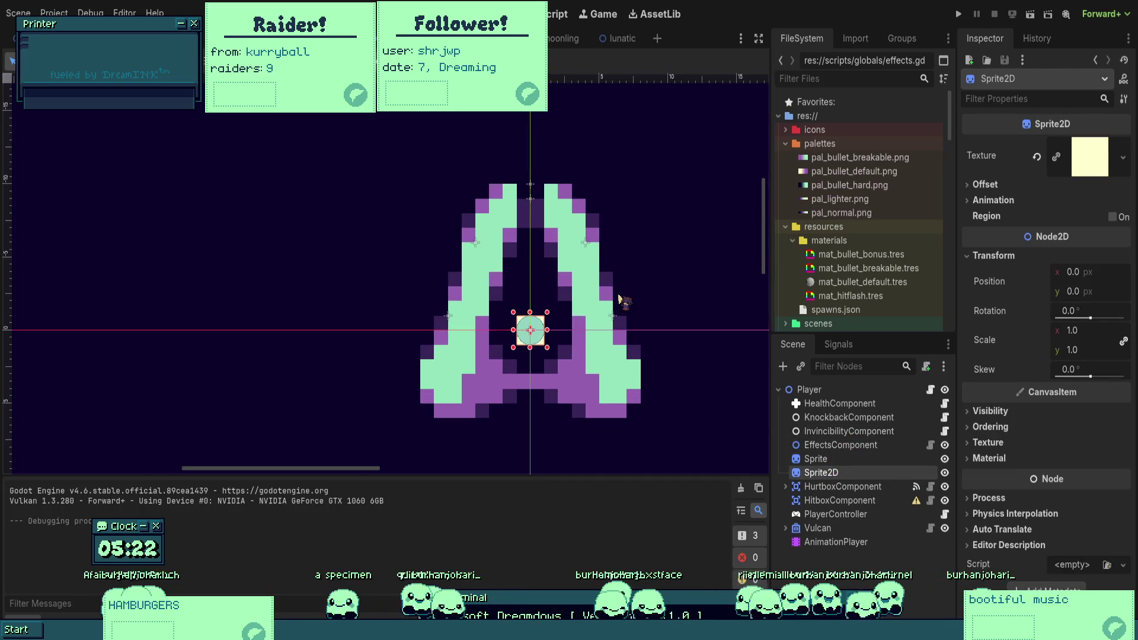
scroll(614, 320, "down", 3)
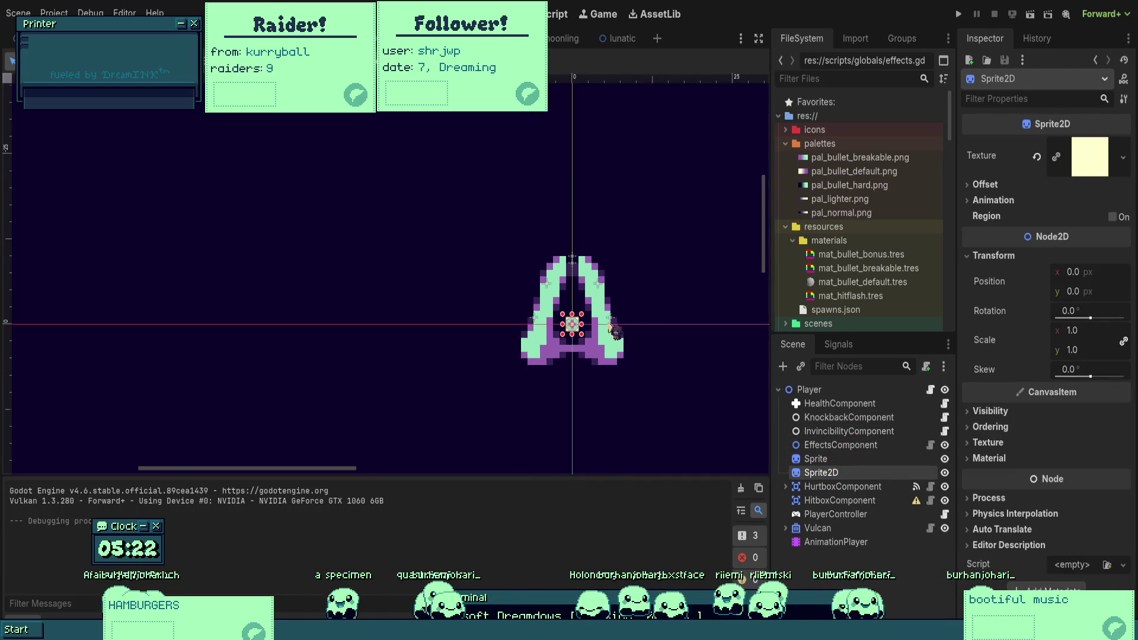
left_click(842, 529)
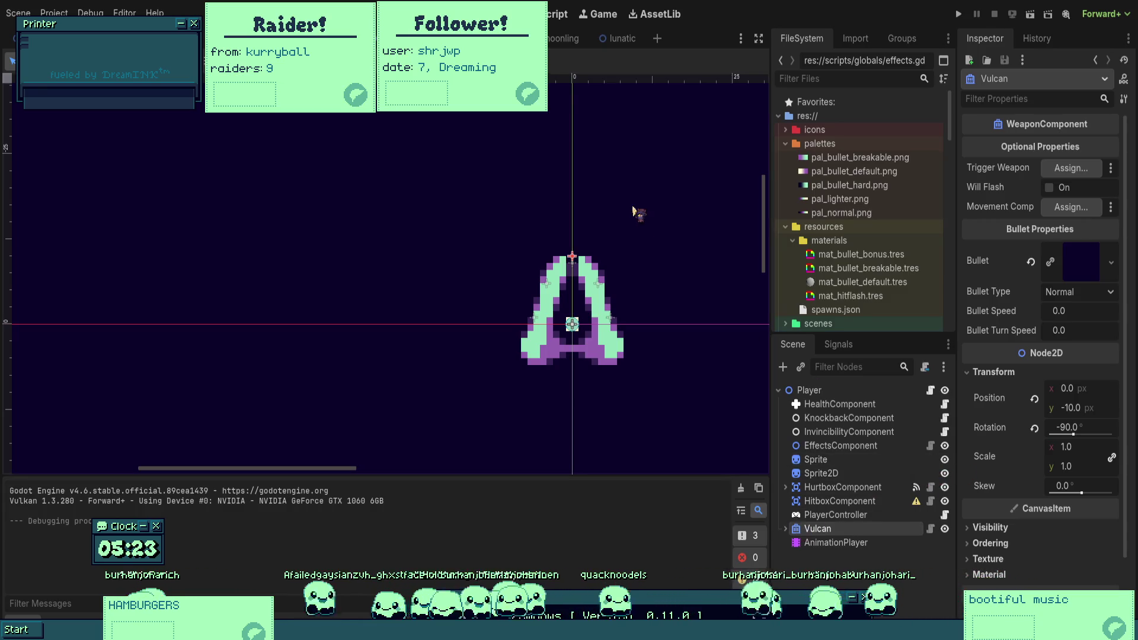
left_click(561, 41)
left_click(521, 38)
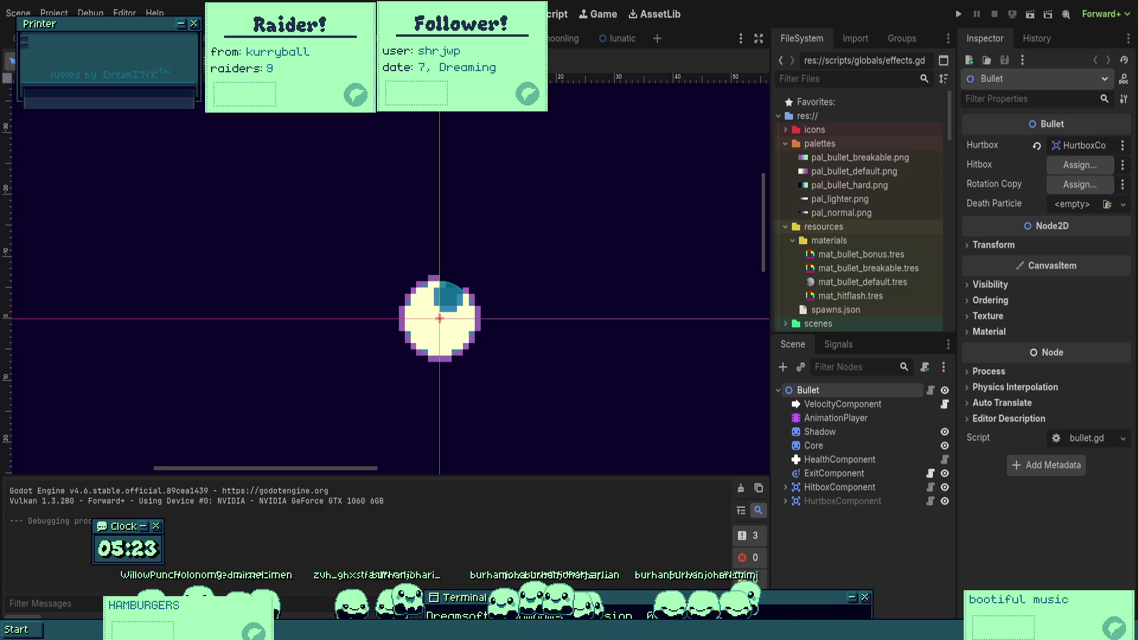
key("ctrl+Tab")
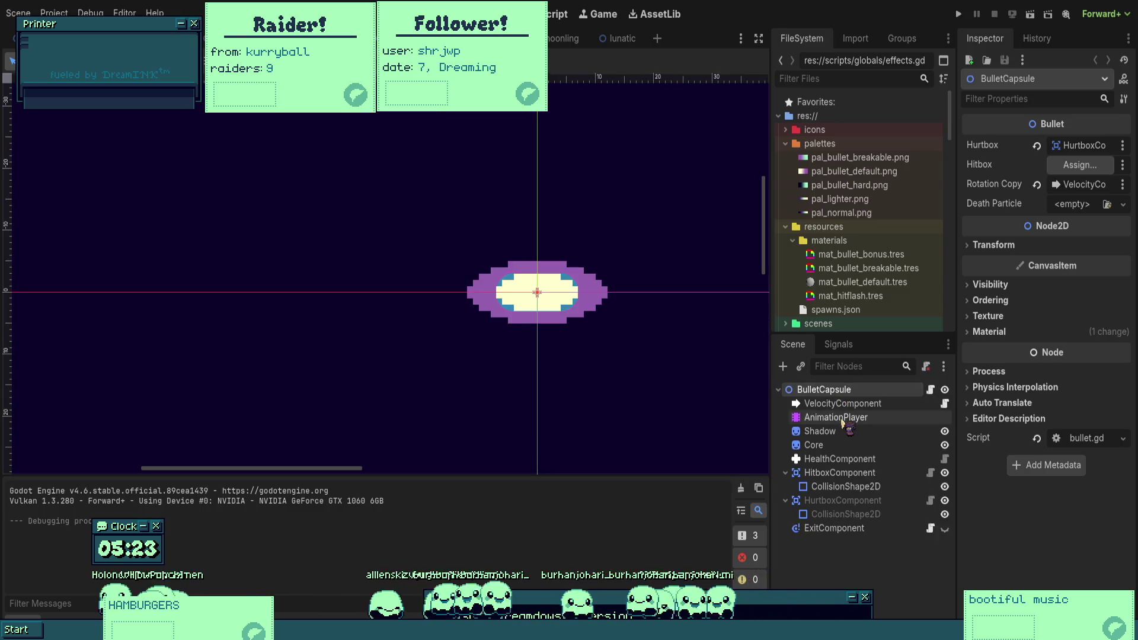
left_click(836, 417)
left_click(347, 448)
left_click(237, 475)
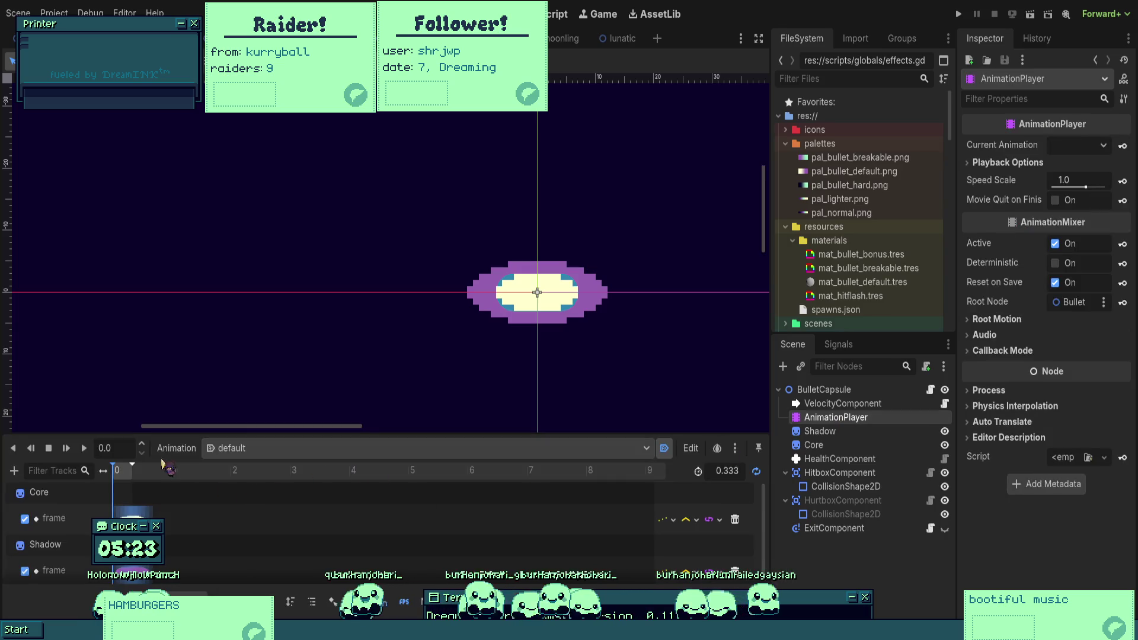
left_click(84, 449)
scroll(587, 314, "down", 5)
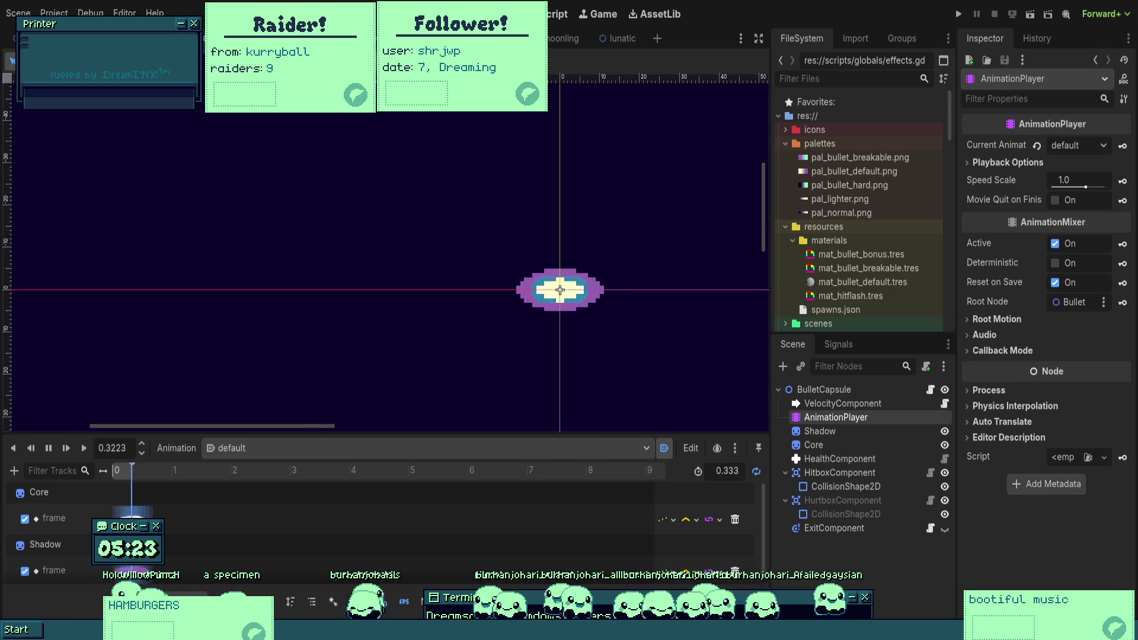
key("ctrl+Tab")
key("ctrl+Tab")
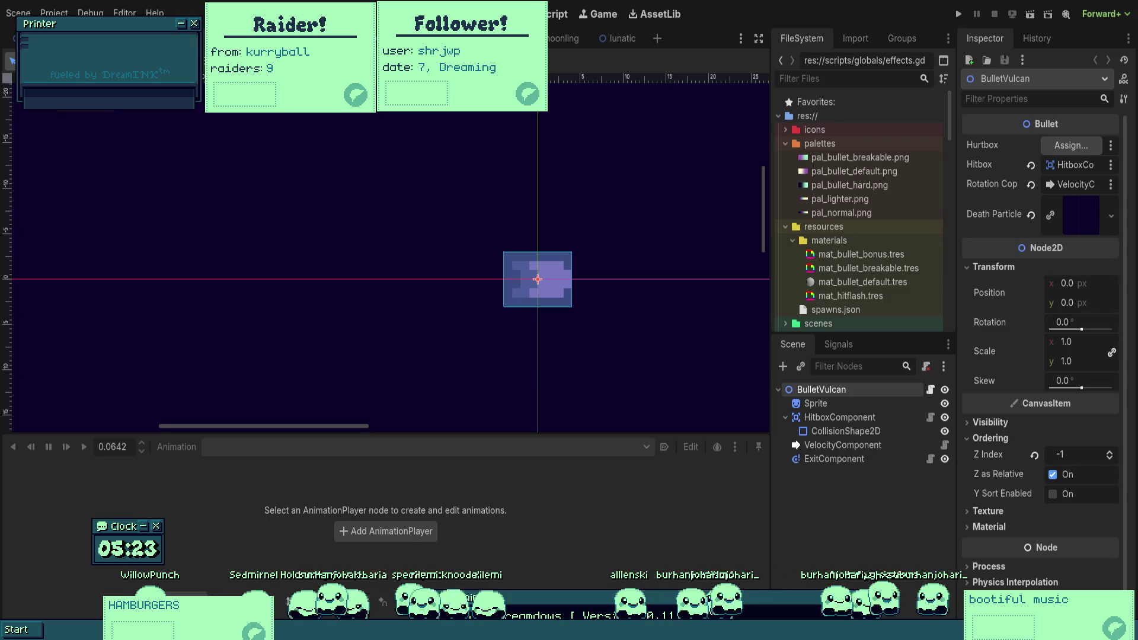
key("ctrl+Tab")
scroll(863, 231, "down", 10)
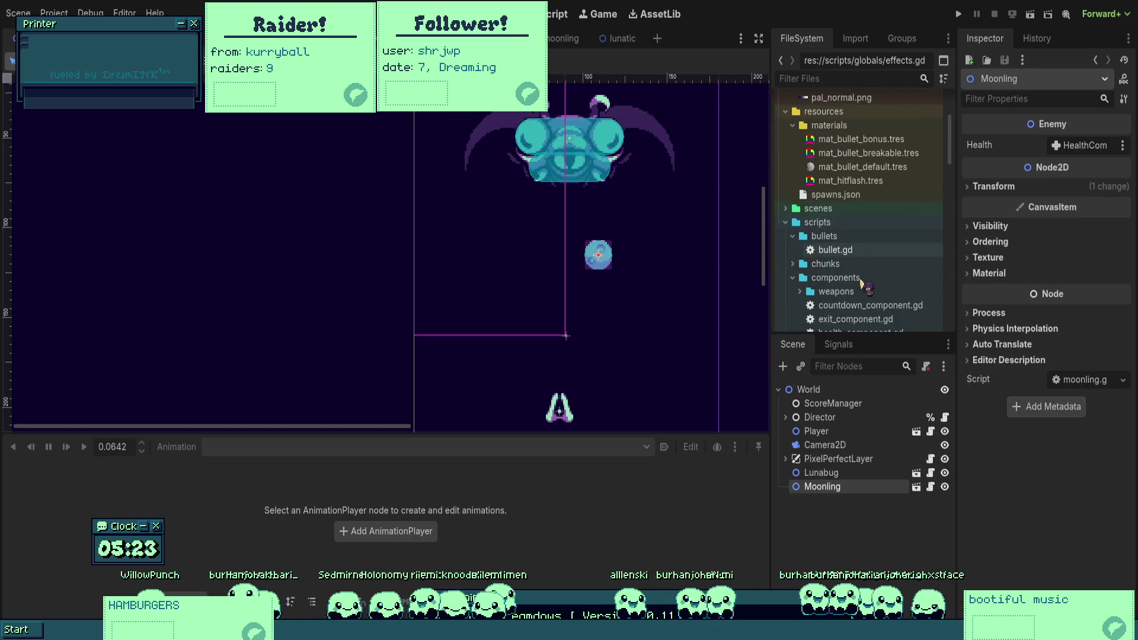
Step: Place two lunatic.tscn enemies below the boss, one left of centre and one right
scroll(862, 232, "down", 10)
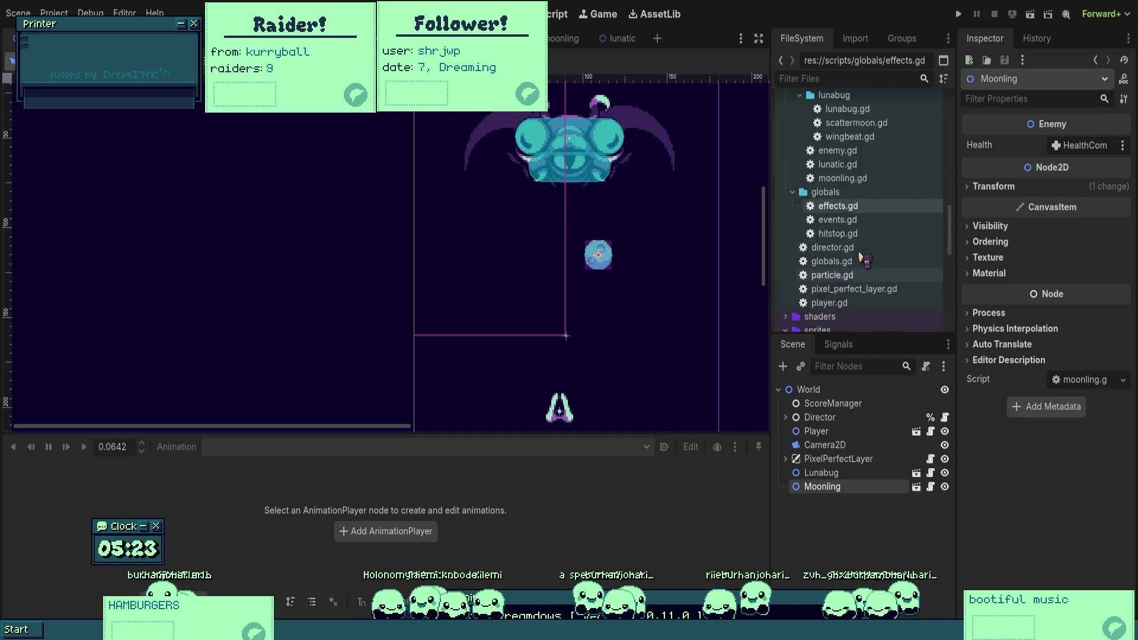
left_click(851, 185)
scroll(842, 249, "up", 10)
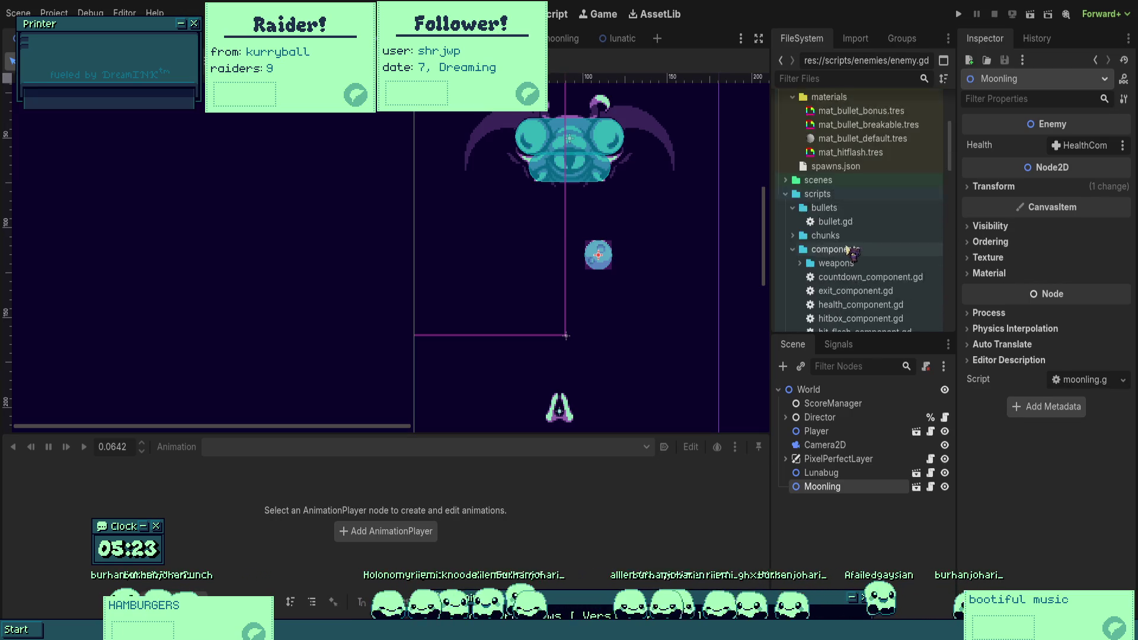
left_click(786, 208)
scroll(836, 268, "down", 5)
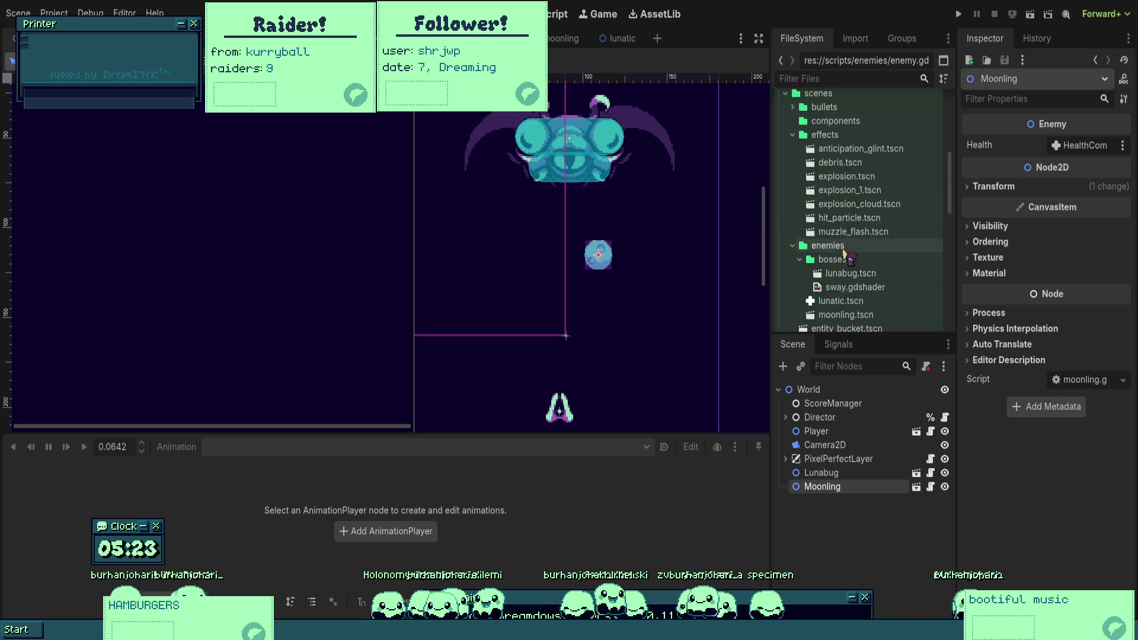
scroll(836, 268, "down", 3)
left_click(853, 216)
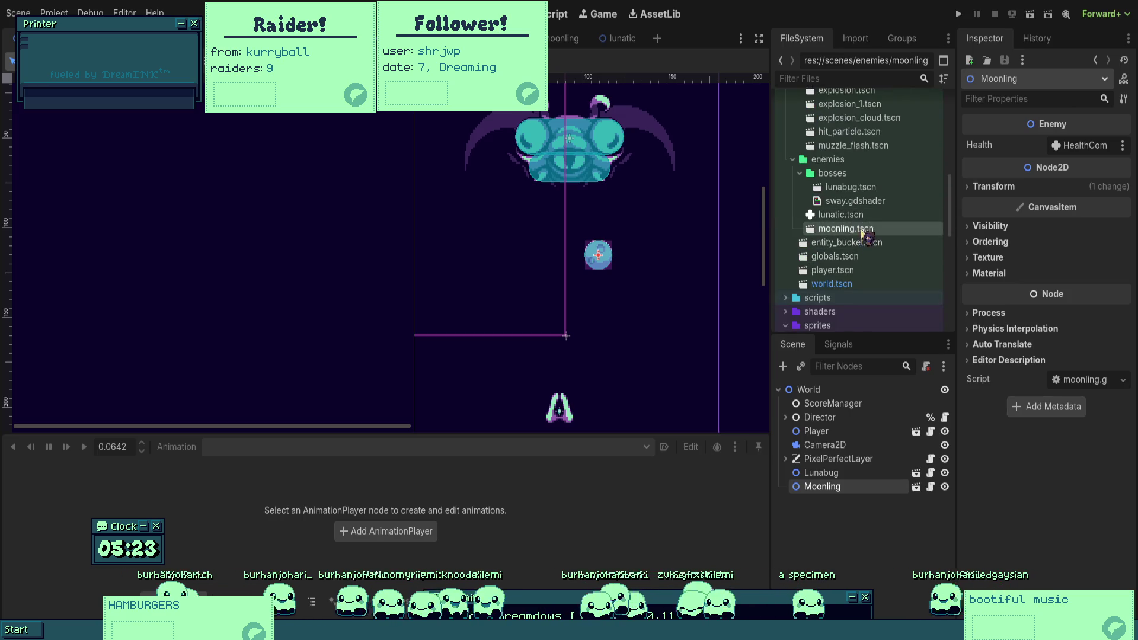
mouse_move(854, 222)
left_mouse_down()
mouse_move(478, 296)
mouse_move(483, 244)
left_mouse_up()
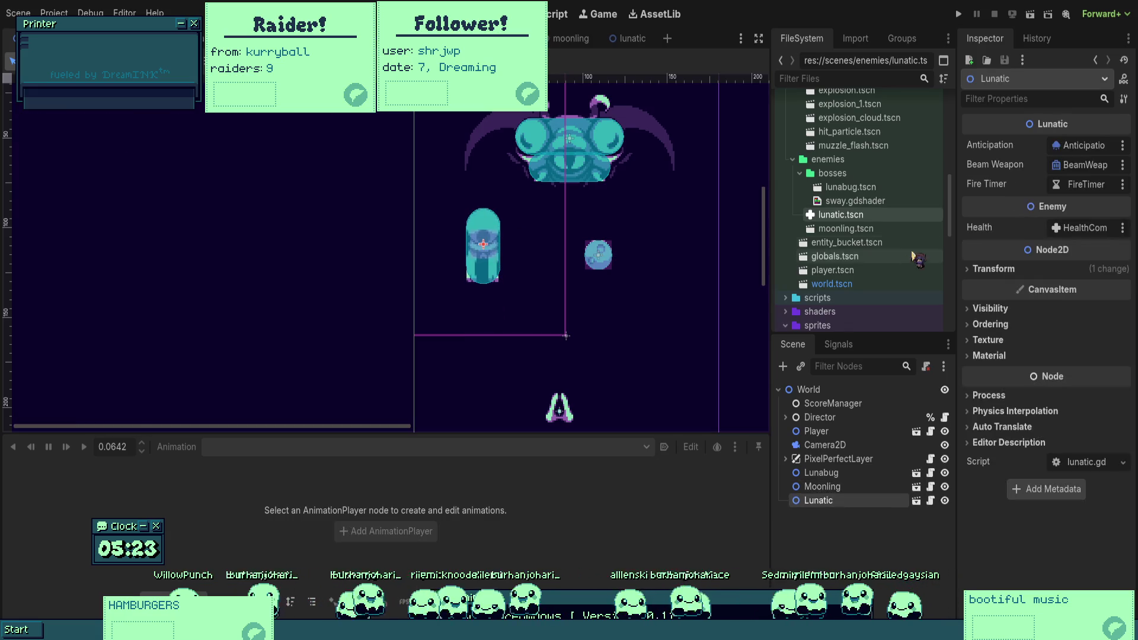
left_click_drag(800, 222, 663, 238)
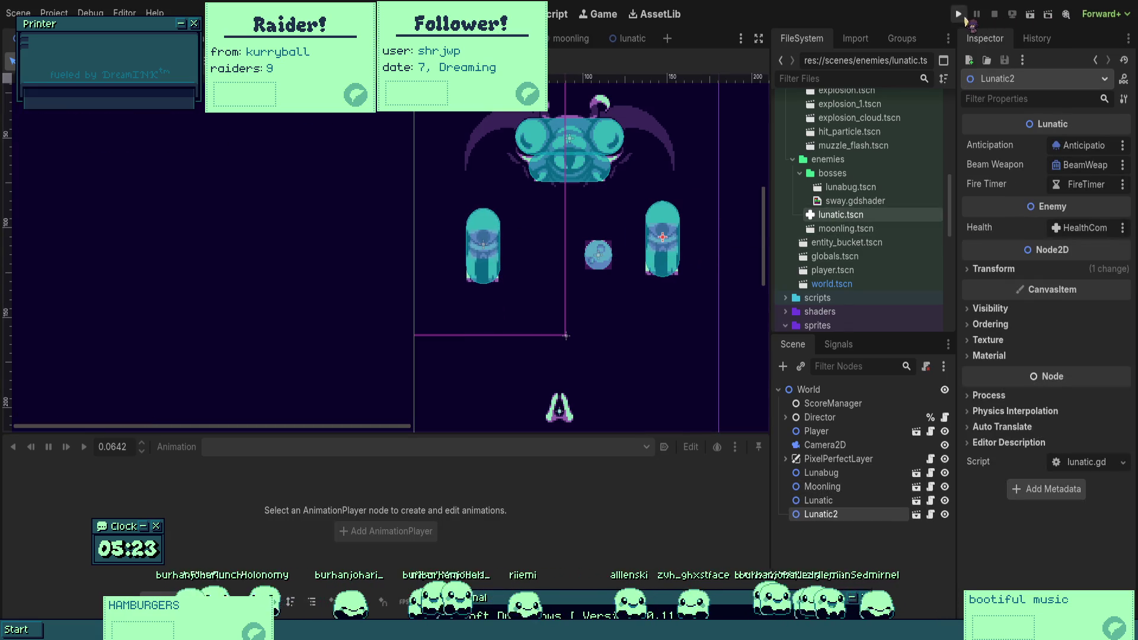
Step: Playtest the Lunatic enemies' attacks while moving the ship right, then stop the game
left_click(961, 17)
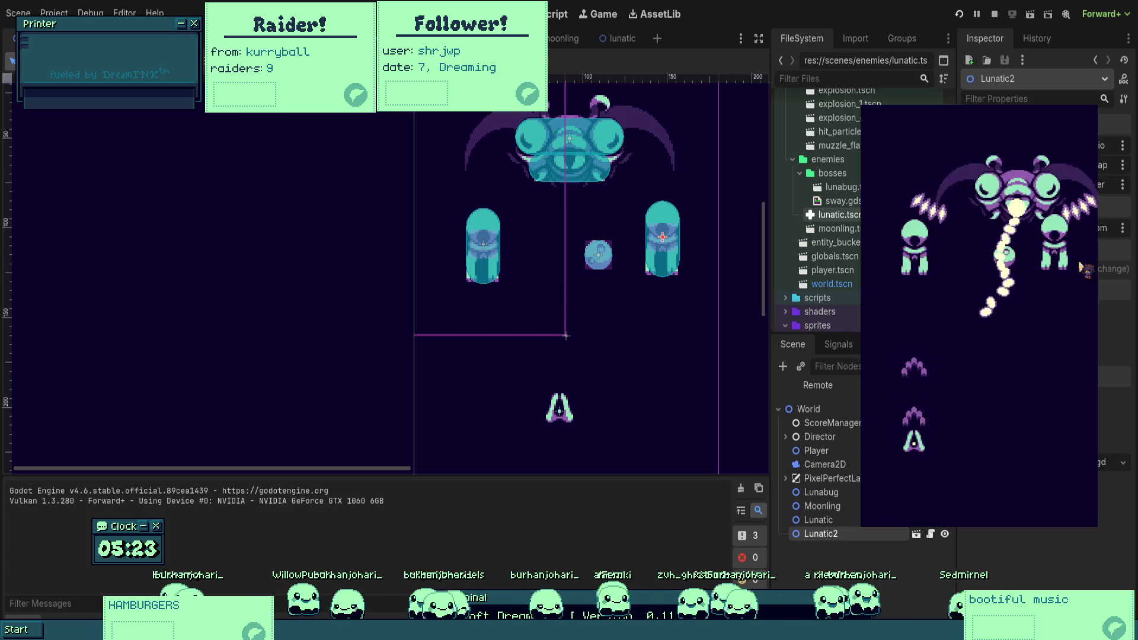
key("Right")
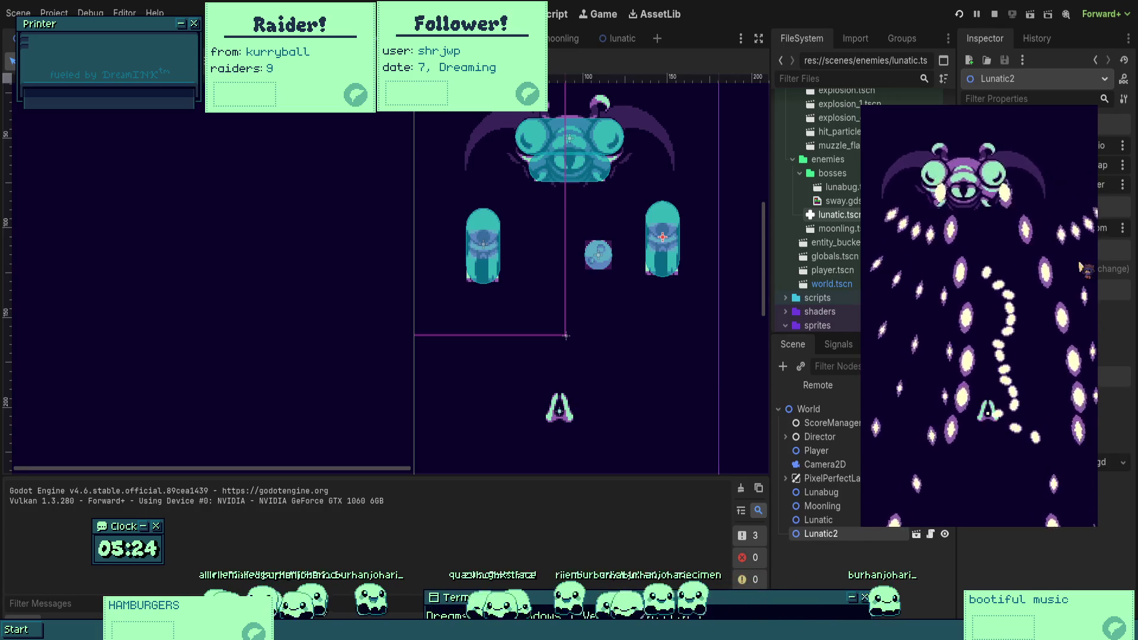
left_click(998, 15)
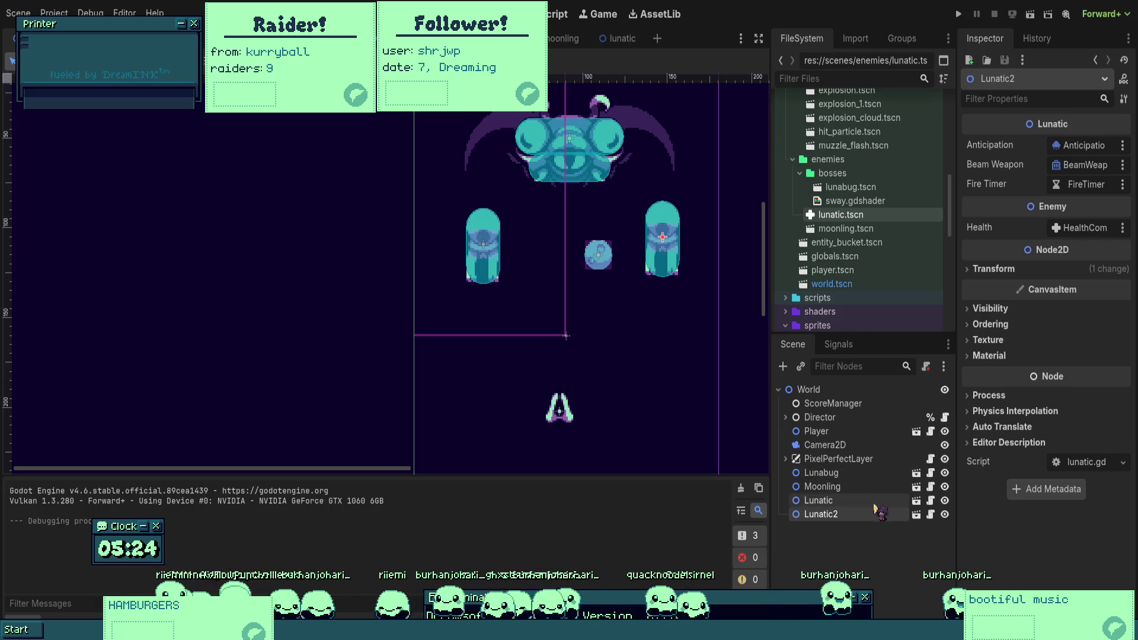
Step: Delete the Moonling and both Lunatic test enemies from the World scene
left_click(848, 487)
left_click(849, 515, "shift")
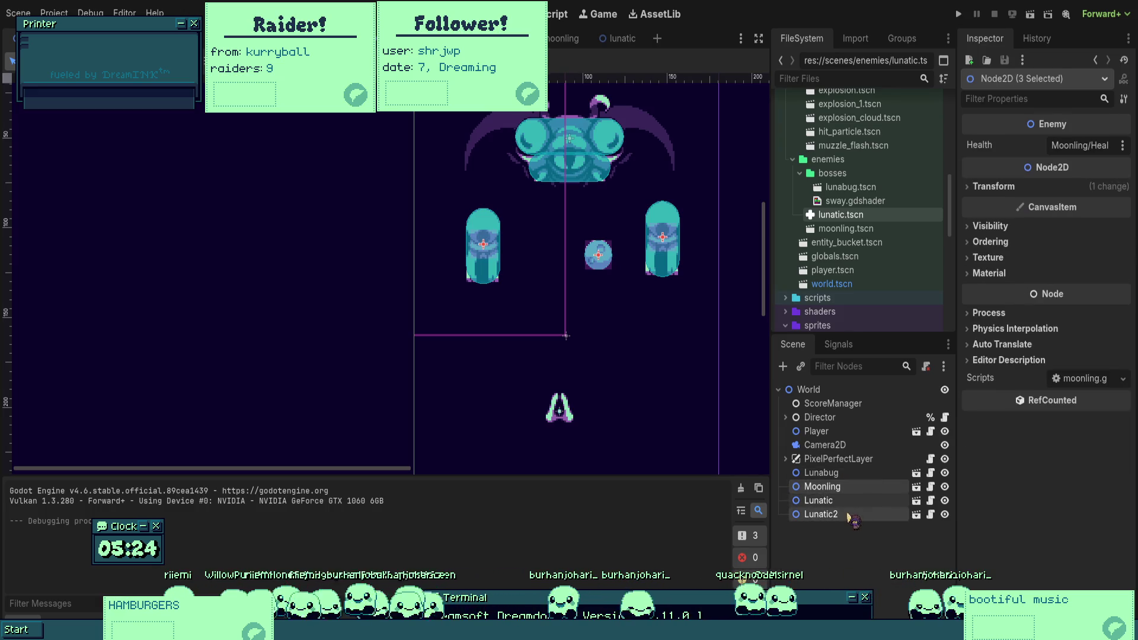
key("Delete")
Step: In lunabug.tscn, add a RepeaterComponent named Rain under the Weapons node
left_click(916, 473)
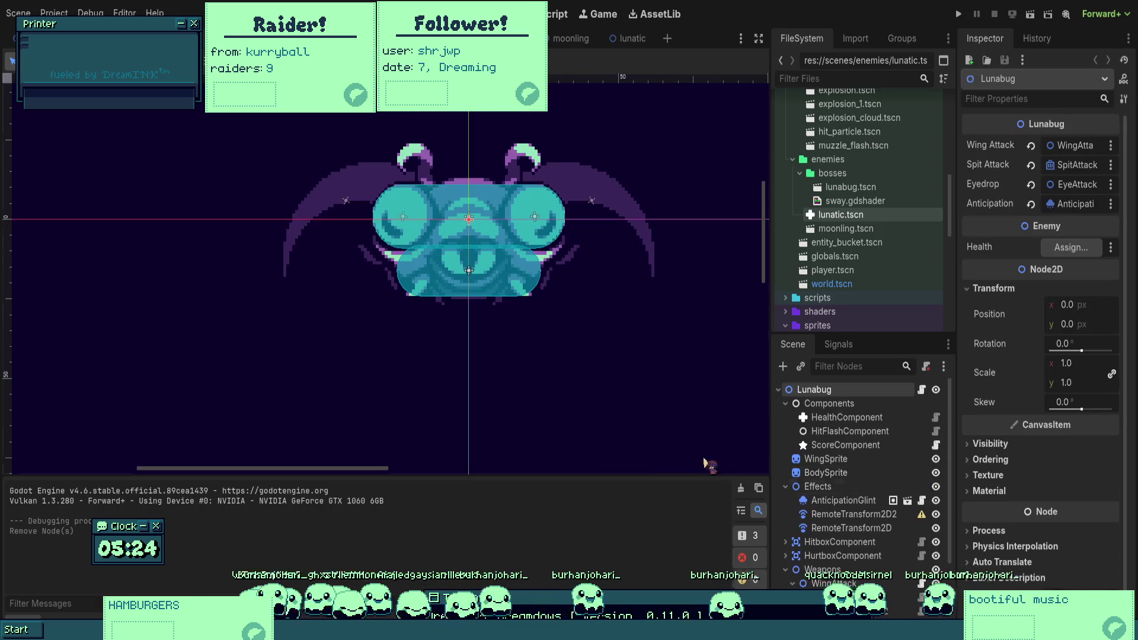
scroll(848, 504, "down", 5)
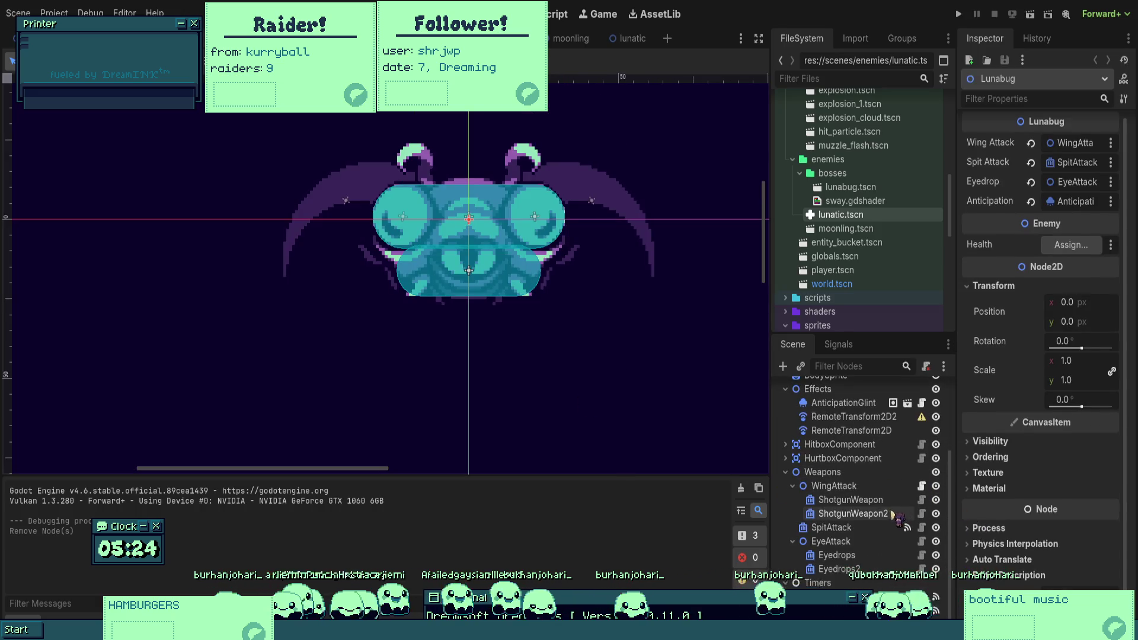
left_click(793, 486)
scroll(815, 534, "up", 3)
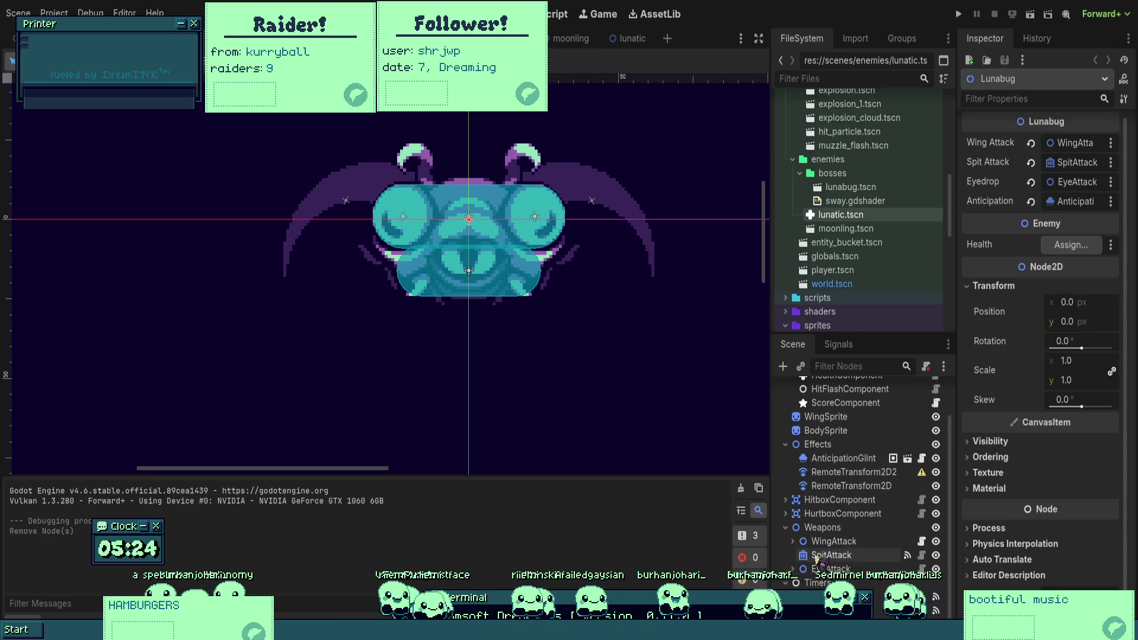
left_click(818, 556)
left_click(823, 528)
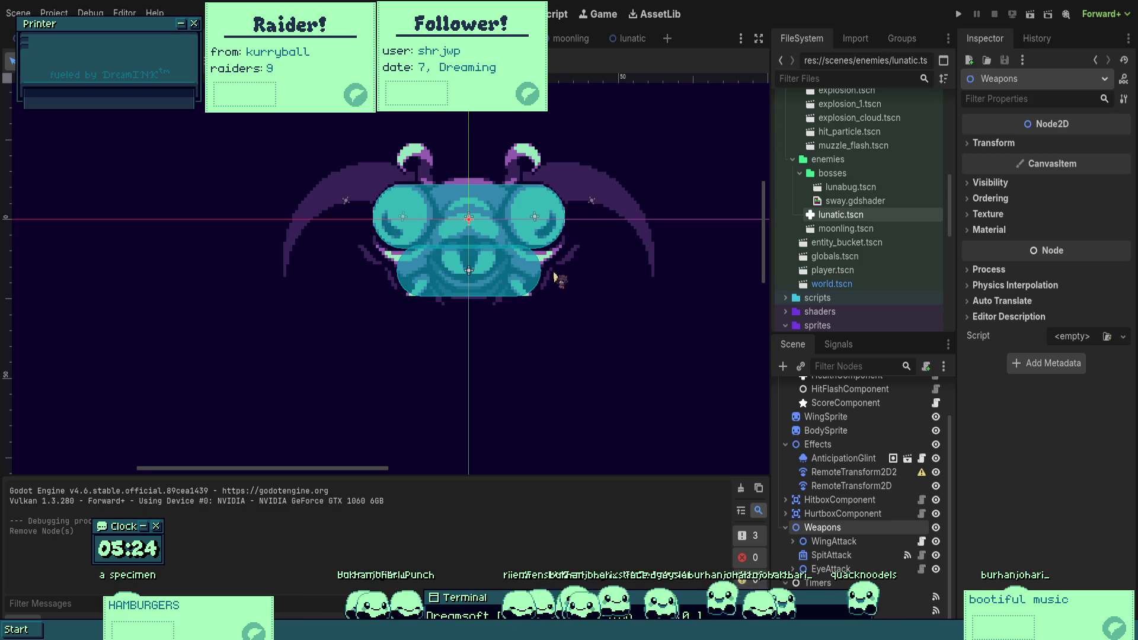
double_click(518, 231)
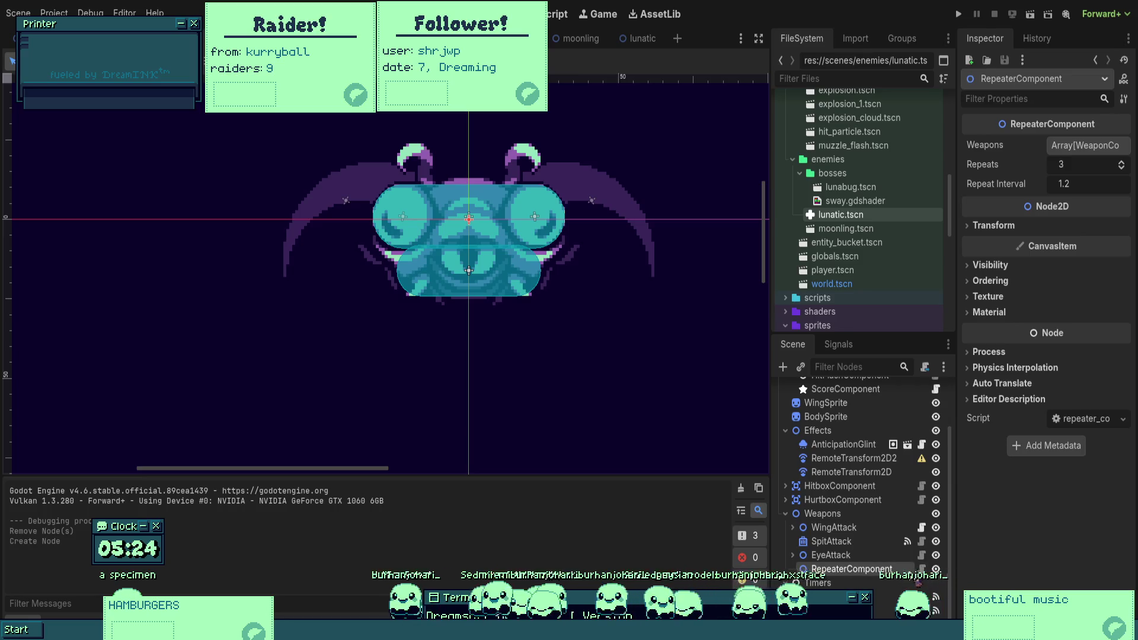
type("Rain")
key("Return")
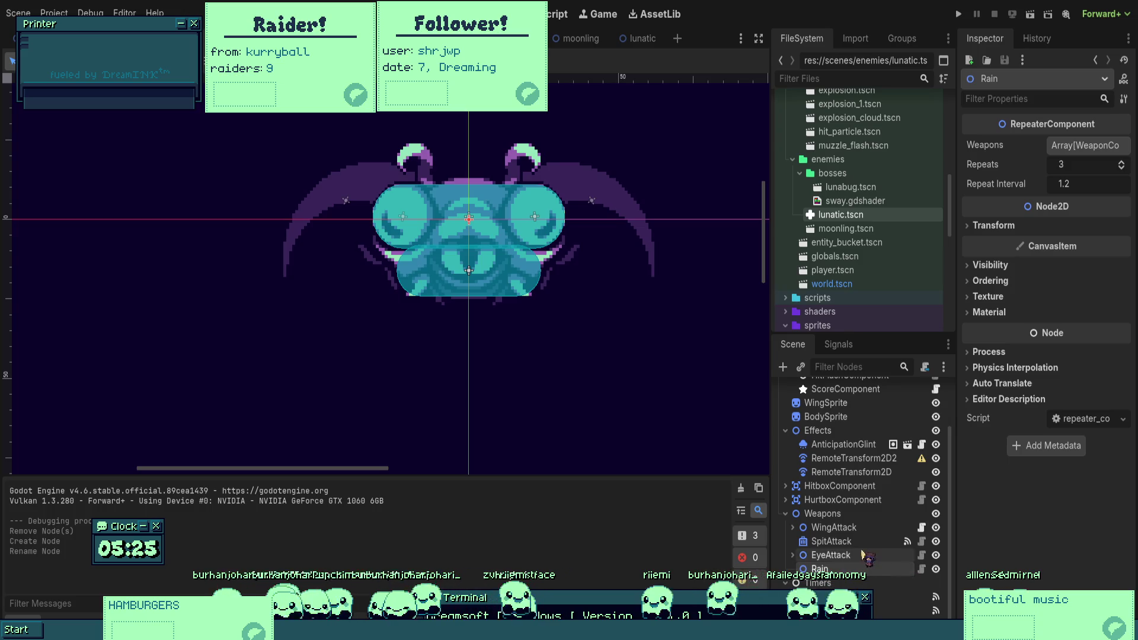
Step: Add a WeaponComponent under Rain and move it onto the boss's left wing at (-62, 0)
double_click(833, 527)
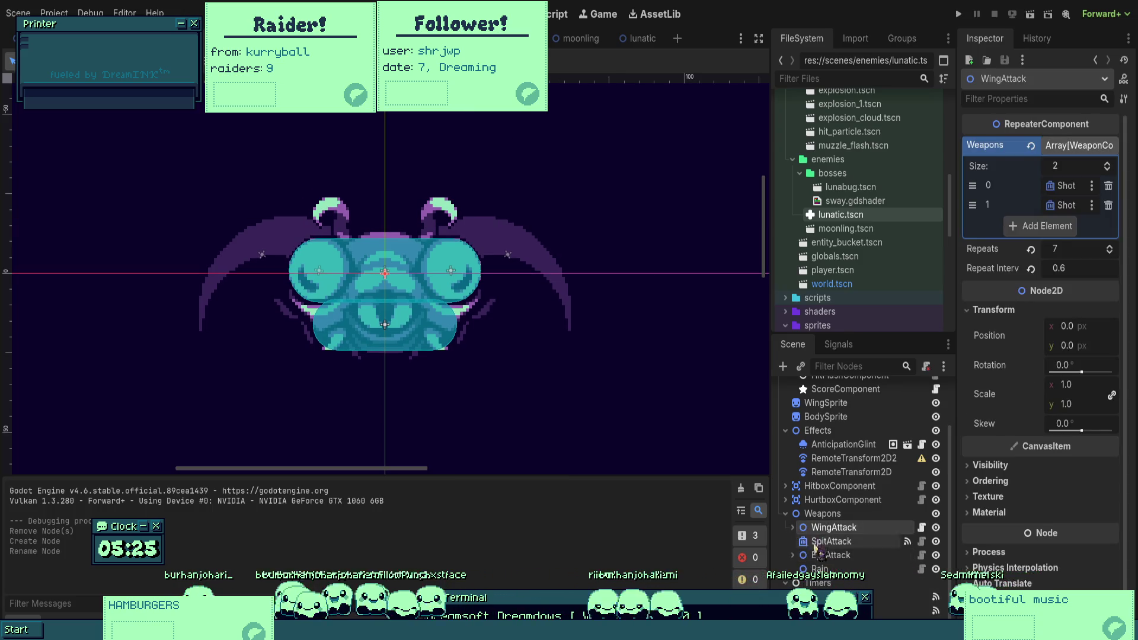
left_click(819, 569)
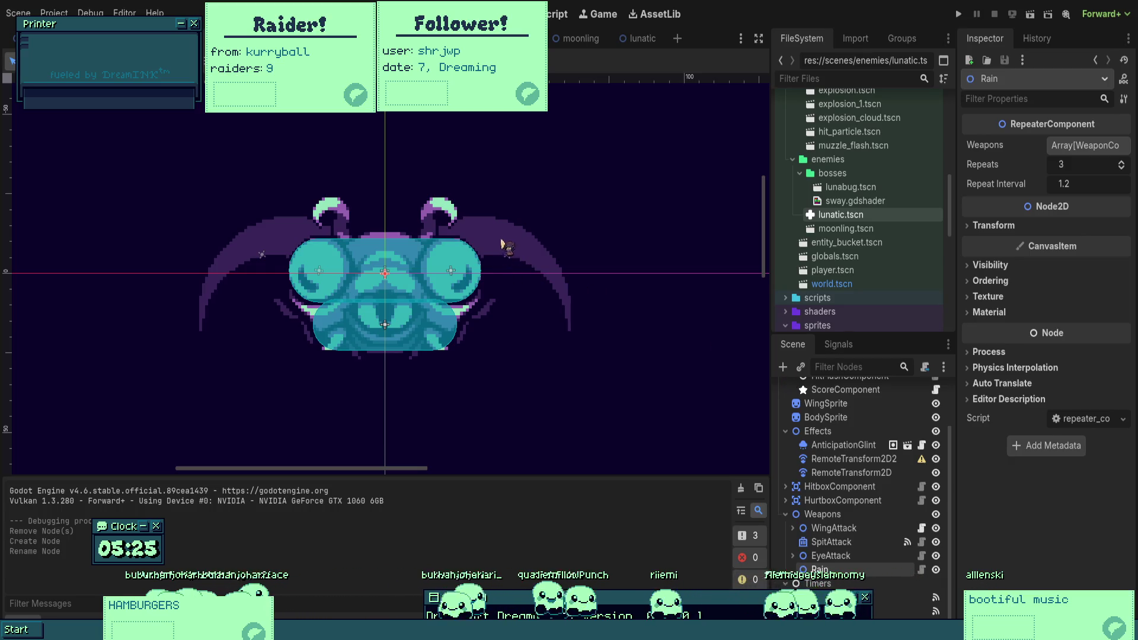
key("ctrl+s")
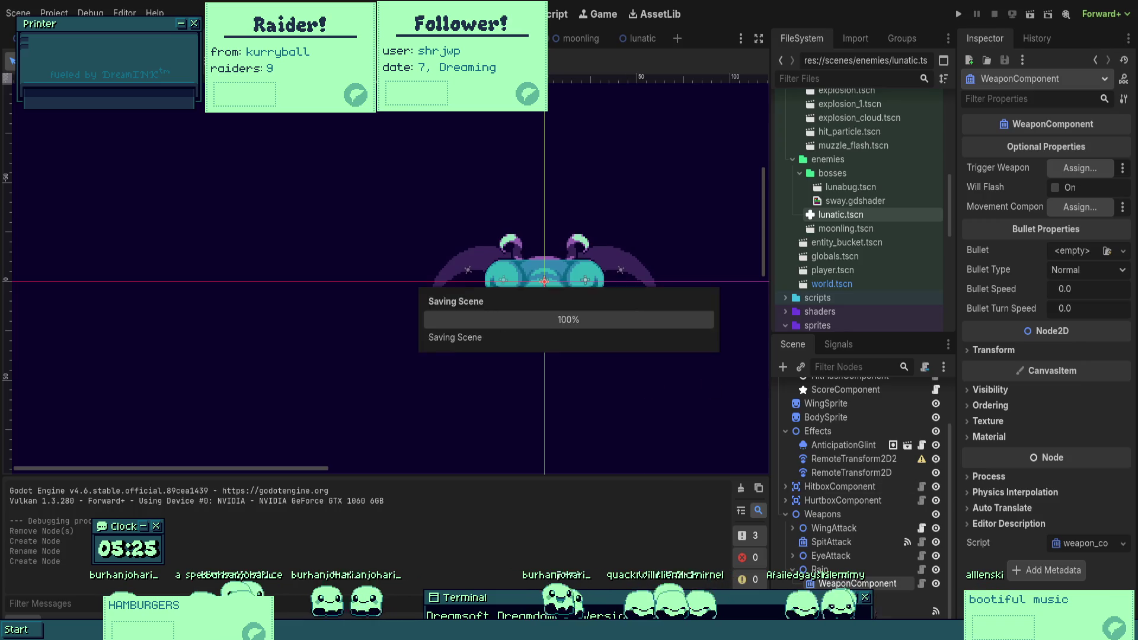
left_click(820, 569)
left_click(858, 584)
scroll(591, 353, "up", 2)
scroll(533, 354, "down", 3)
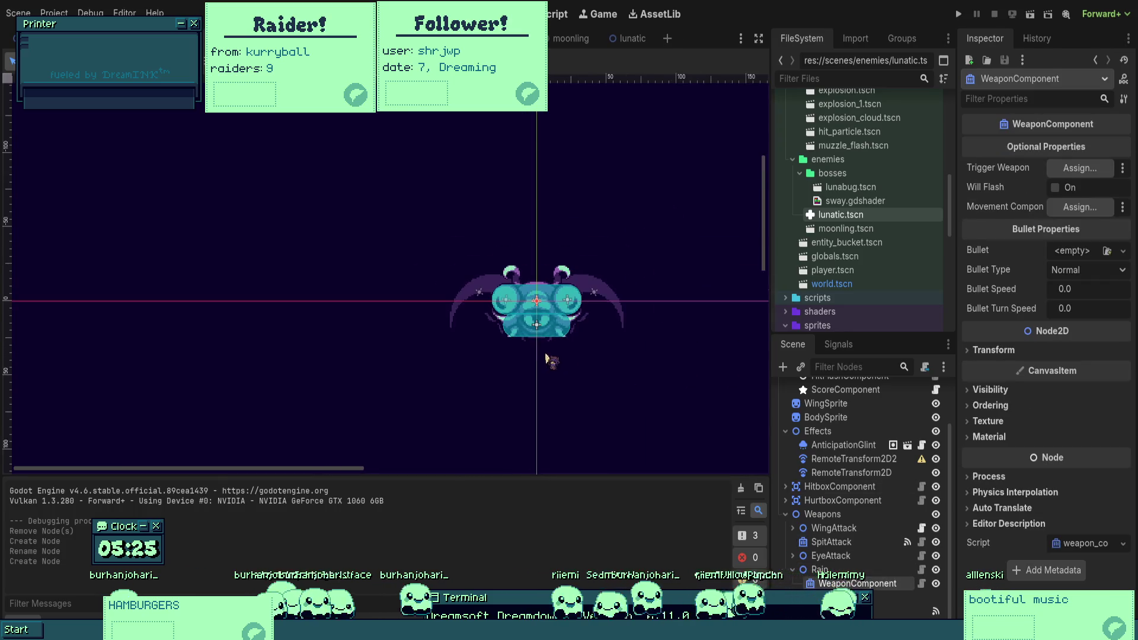
scroll(572, 298, "down", 2)
scroll(575, 308, "up", 5)
mouse_move(577, 286)
left_mouse_down()
mouse_move(332, 282)
mouse_move(332, 332)
mouse_move(386, 249)
mouse_move(384, 173)
left_mouse_up()
scroll(332, 332, "up", 3)
scroll(384, 173, "down", 4)
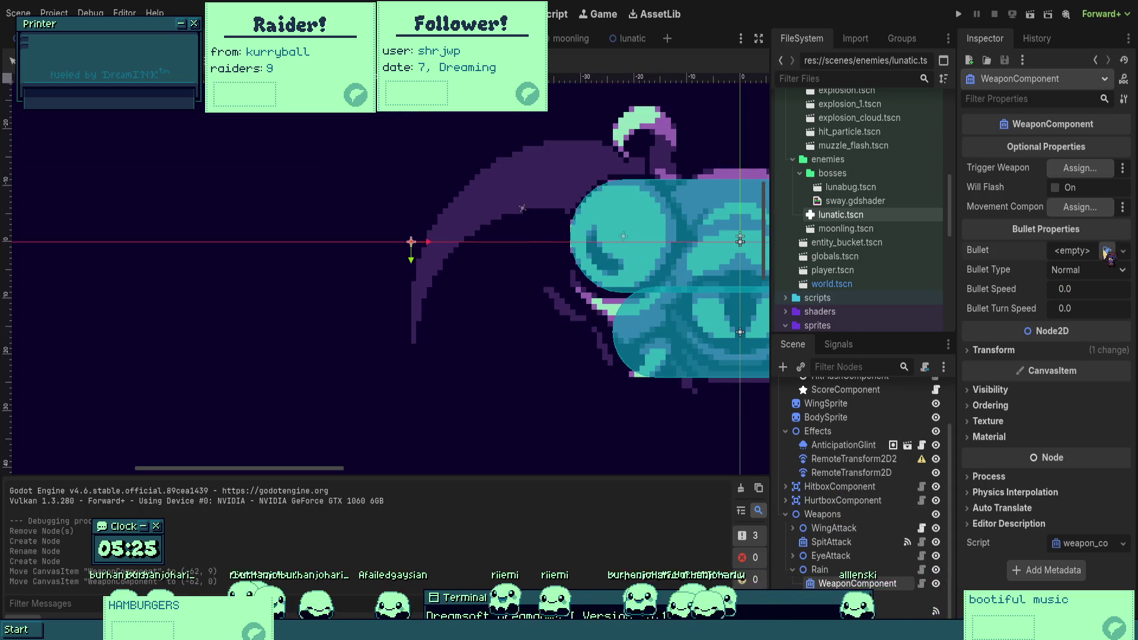
Step: Give the weapon a bullet scene, bullet speed 80 and a 100° rotation
left_click_drag(922, 282, 1073, 261)
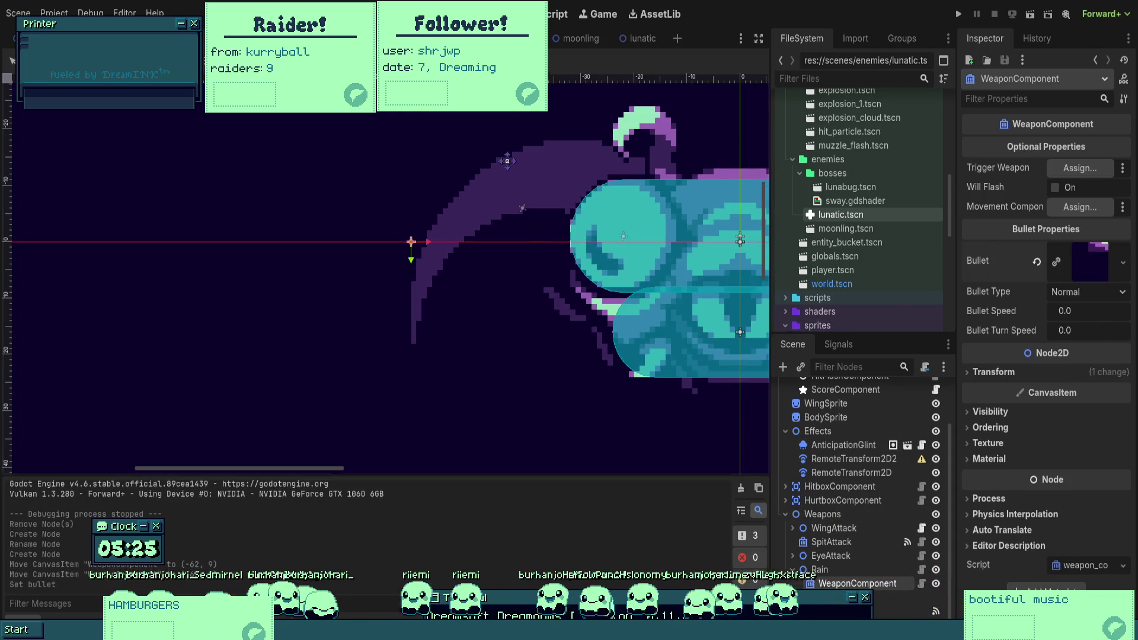
scroll(501, 262, "down", 2)
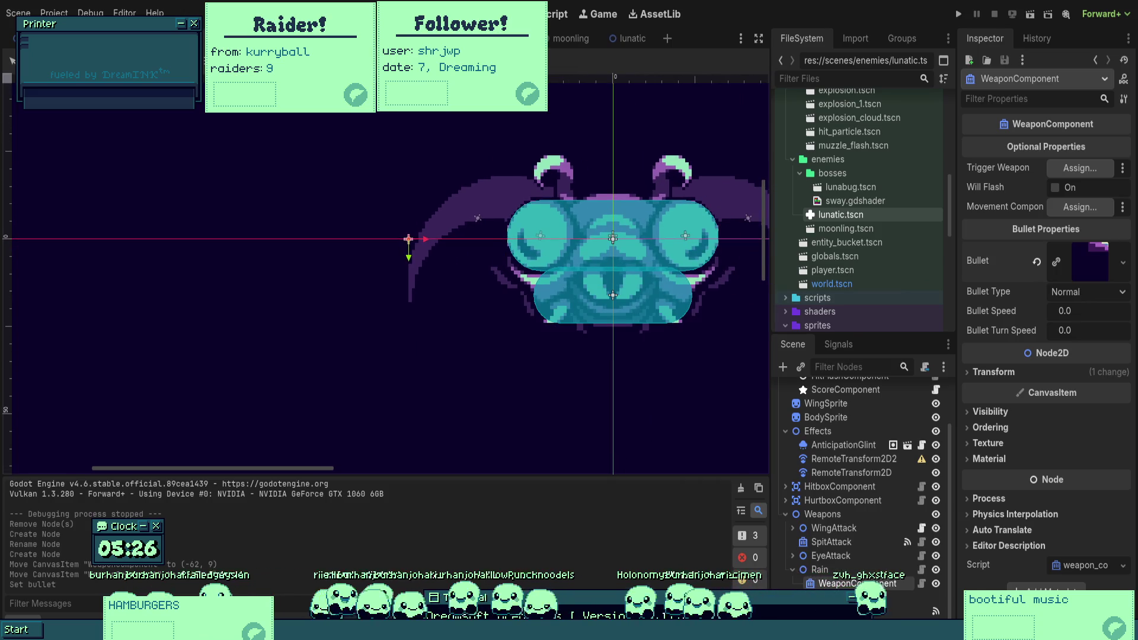
left_click(1073, 312)
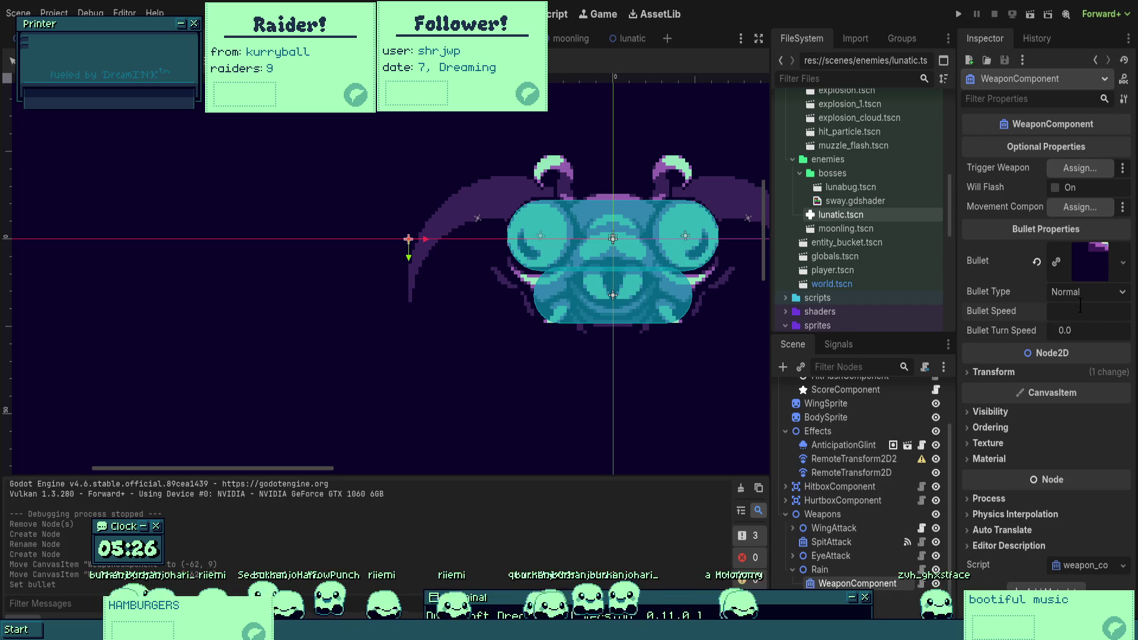
type("0")
key("Return")
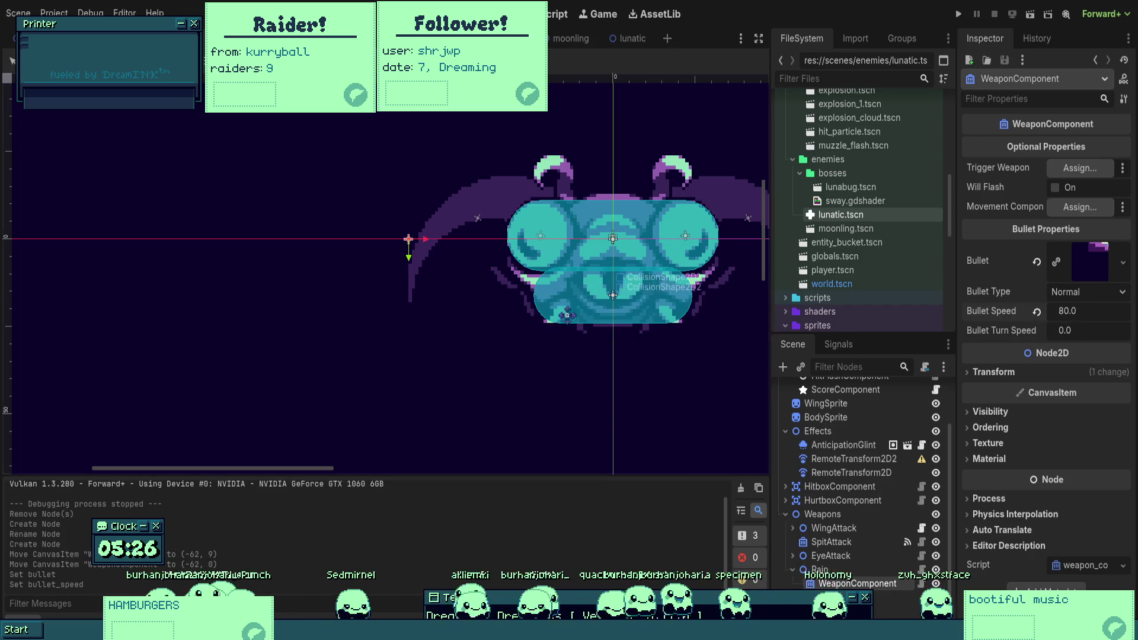
left_click(1043, 374)
left_click(1077, 428)
type("90")
key("Return")
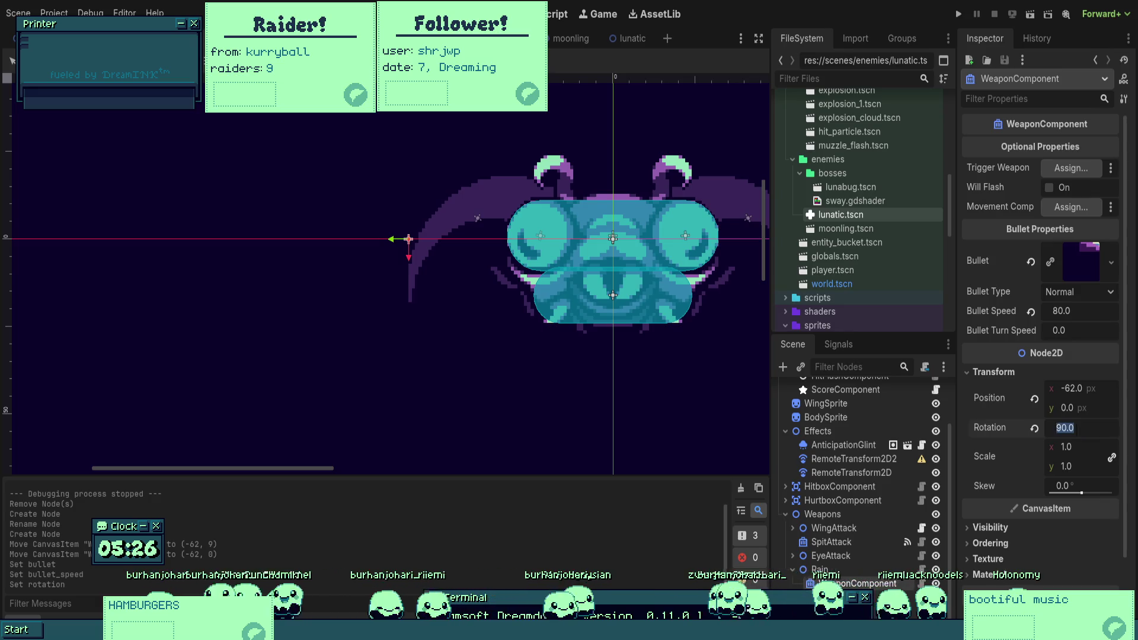
key("Return")
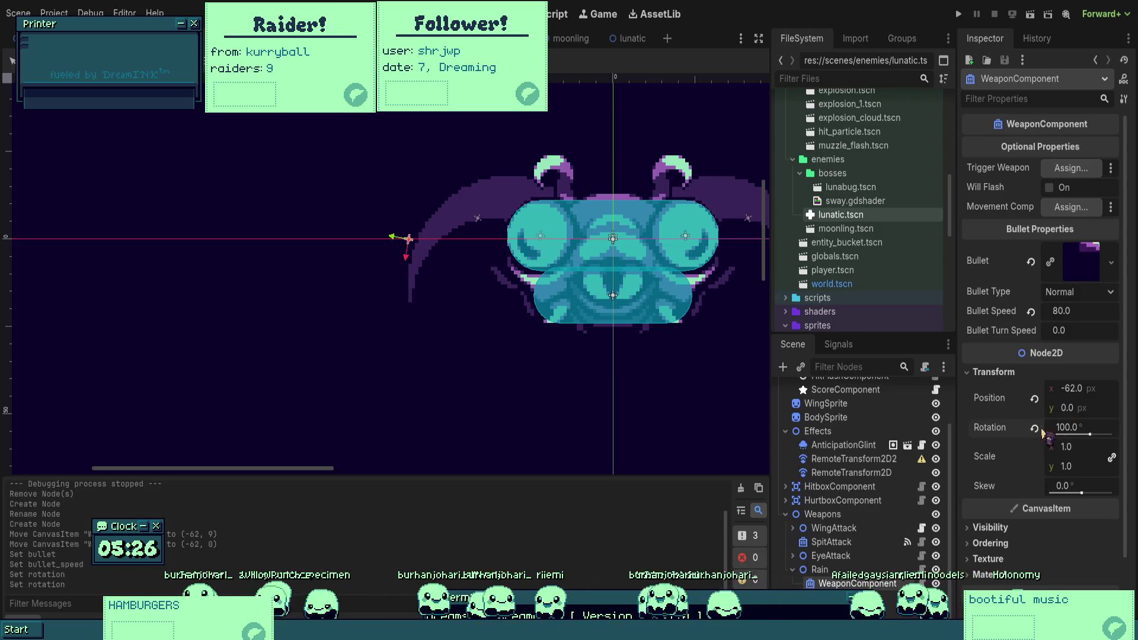
Step: Enable Will Flash on the weapon and duplicate it as WeaponComponent2
left_click(1050, 189)
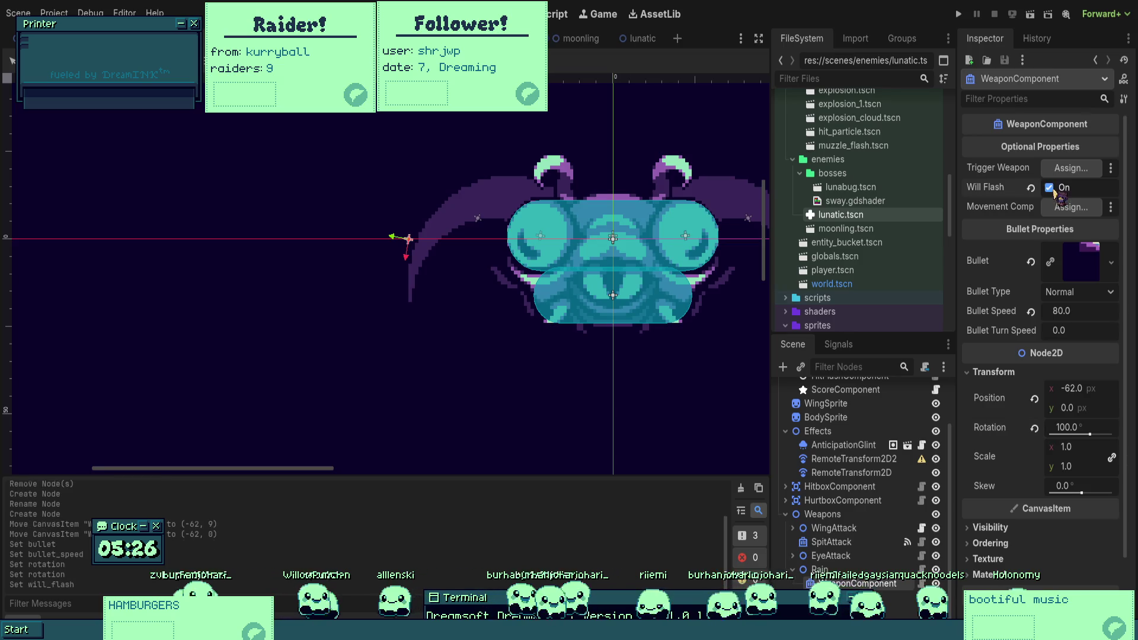
scroll(339, 209, "up", 4)
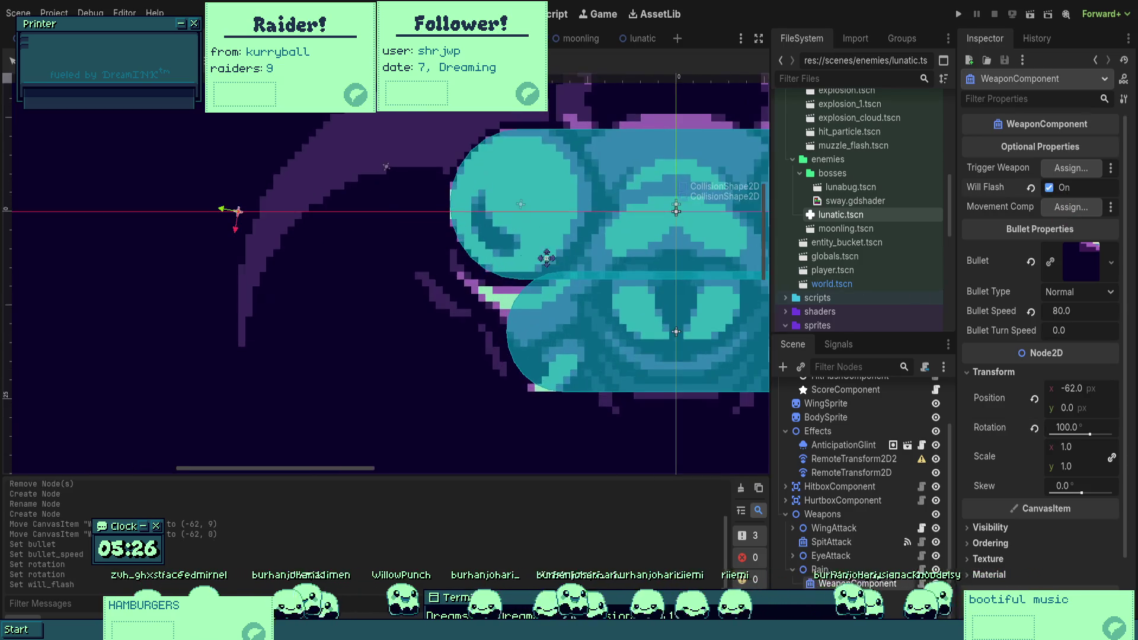
key("ctrl+d")
scroll(522, 295, "up", 2)
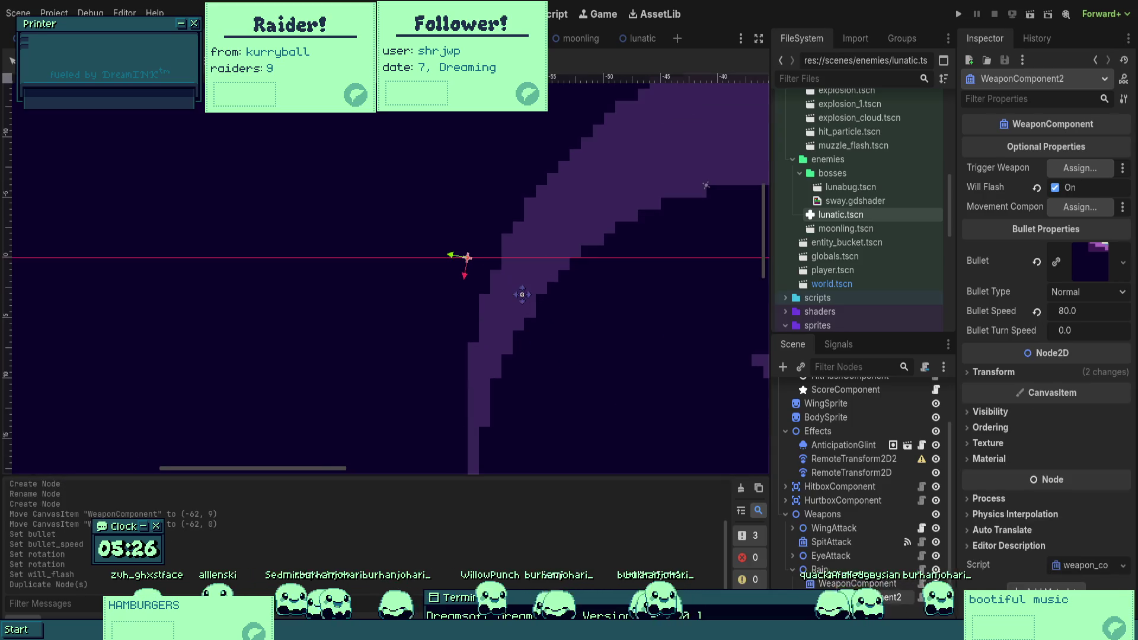
Step: Set the duplicate weapon's x position to -46 and save the scene
left_click(1002, 411)
left_click(1002, 411)
left_click(1008, 427)
left_click(1008, 428)
left_click(993, 372)
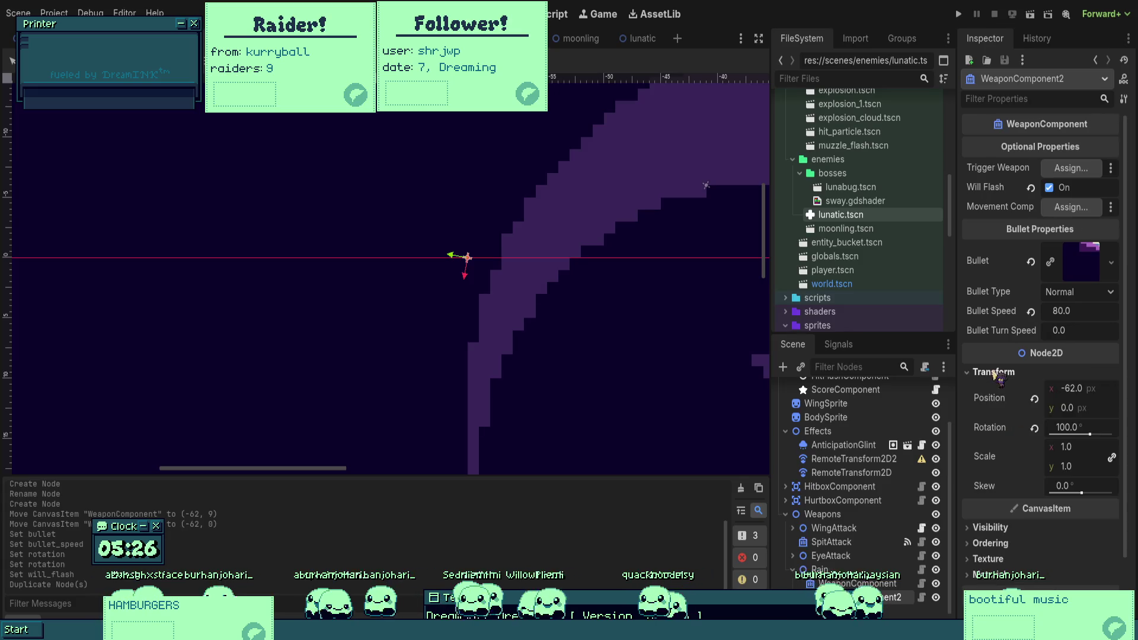
left_click(1107, 391)
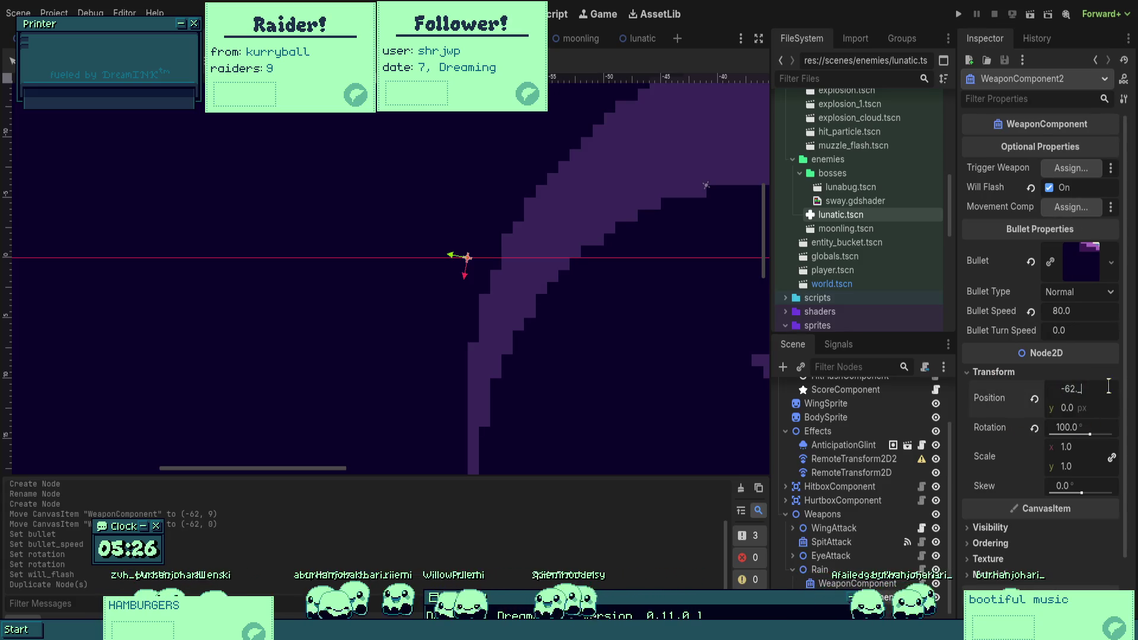
key("Return")
key("ctrl+s")
Step: Duplicate both WeaponComponents and move the copied pair to the right along the row
left_click_drag(646, 407, 546, 389)
left_click(854, 597)
left_click(854, 584)
left_click(854, 597)
left_click(854, 583, "shift")
key("ctrl+d")
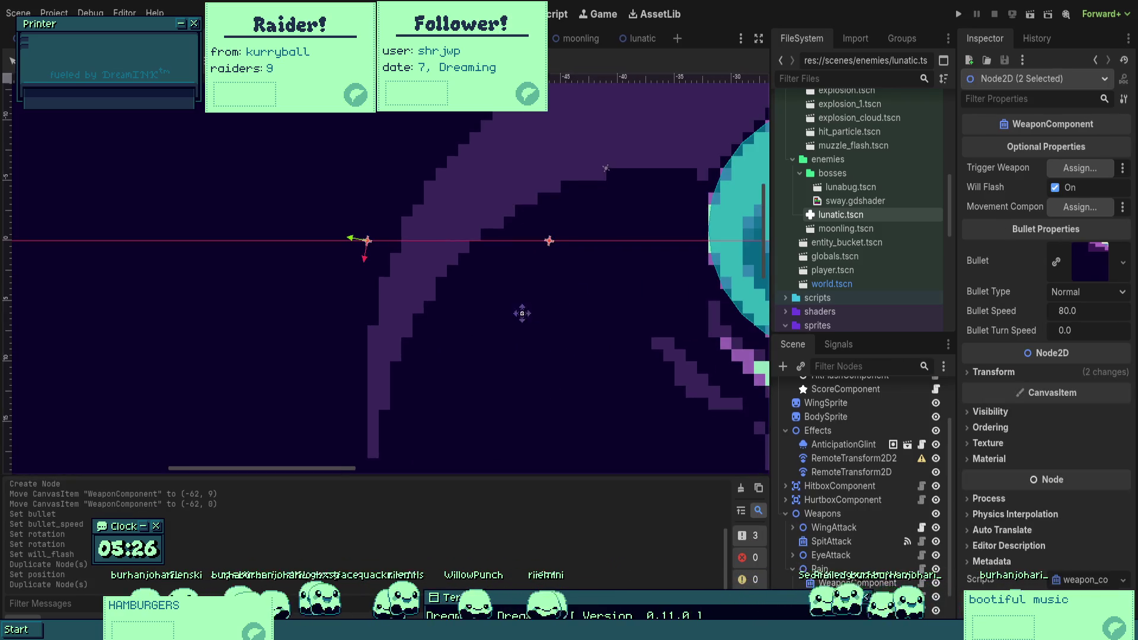
left_click_drag(506, 321, 687, 330)
scroll(445, 325, "right", 5)
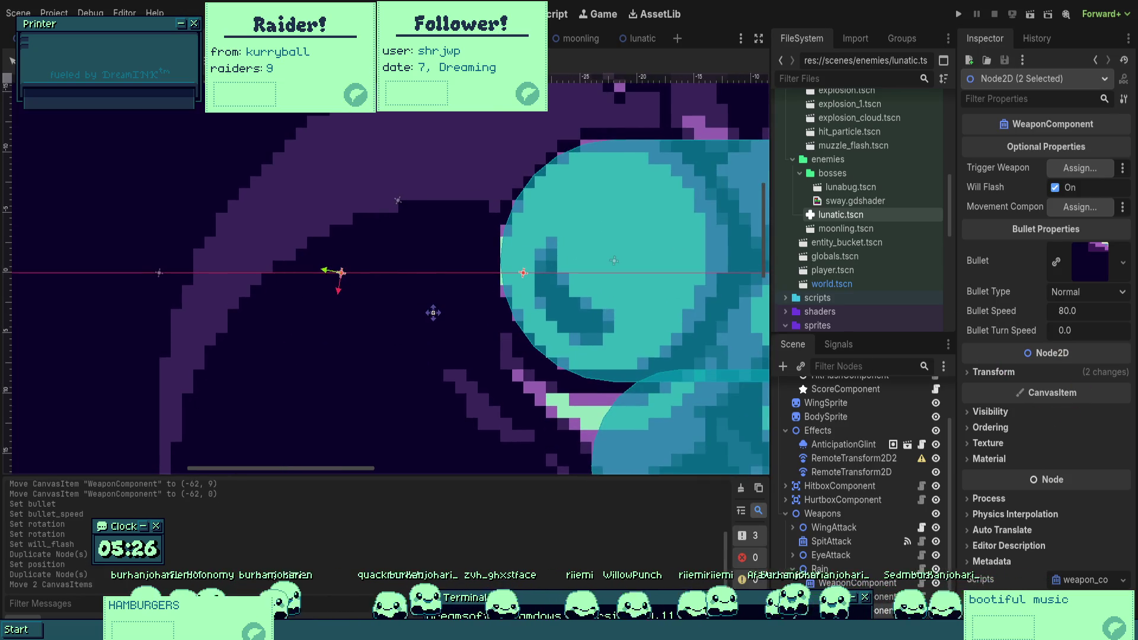
left_click_drag(449, 306, 631, 326)
Step: Duplicate the selected weapons again and slot the new copies into the row
key("ctrl+d")
scroll(553, 255, "down", 2)
mouse_move(504, 286)
left_mouse_down()
mouse_move(582, 288)
mouse_move(626, 270)
left_mouse_up()
scroll(627, 270, "up", 2)
left_click_drag(495, 308, 691, 300)
scroll(552, 283, "down", 2)
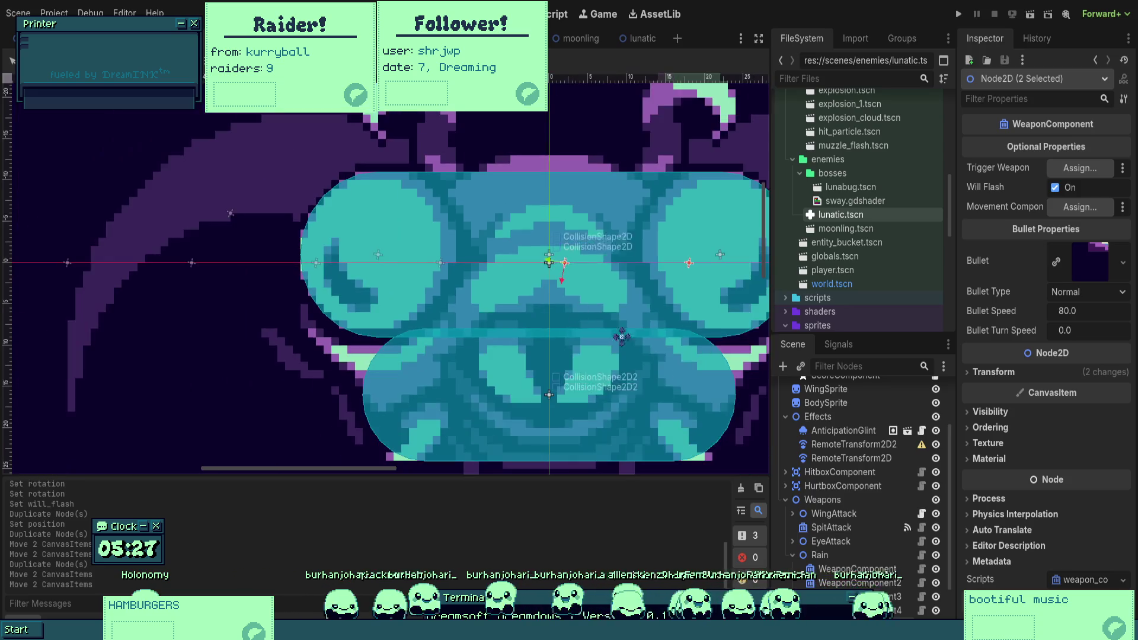
Step: Shift the six WeaponComponents together on the canvas and save the scene
left_click(854, 569)
scroll(862, 566, "down", 2)
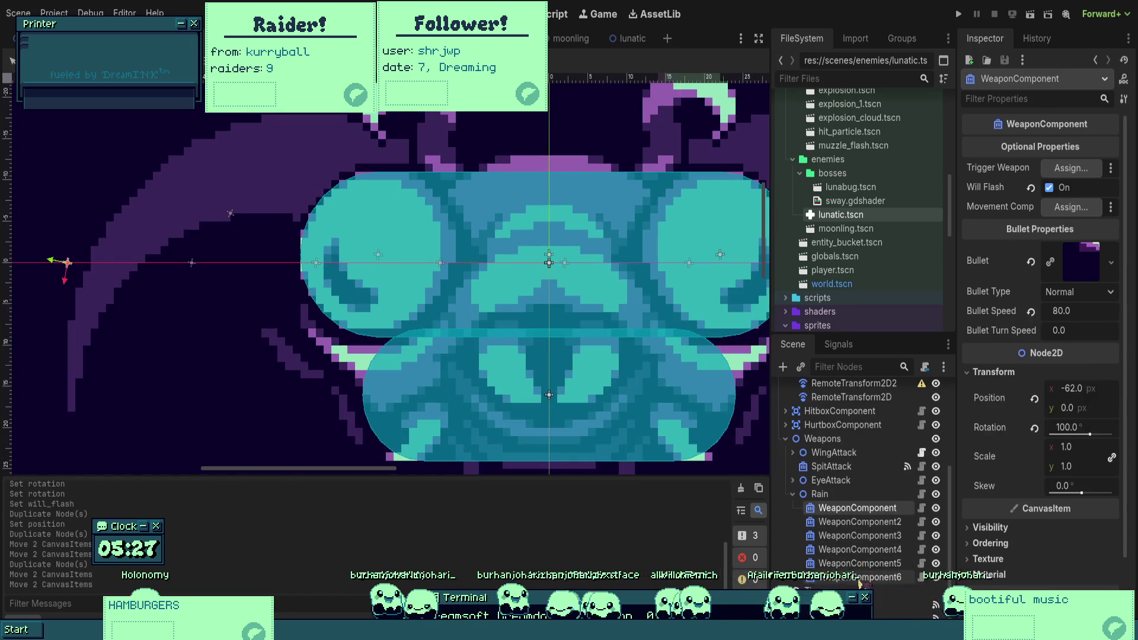
left_click(858, 577, "shift")
scroll(521, 288, "down", 1)
left_click_drag(546, 337, 521, 338)
key("ctrl+s")
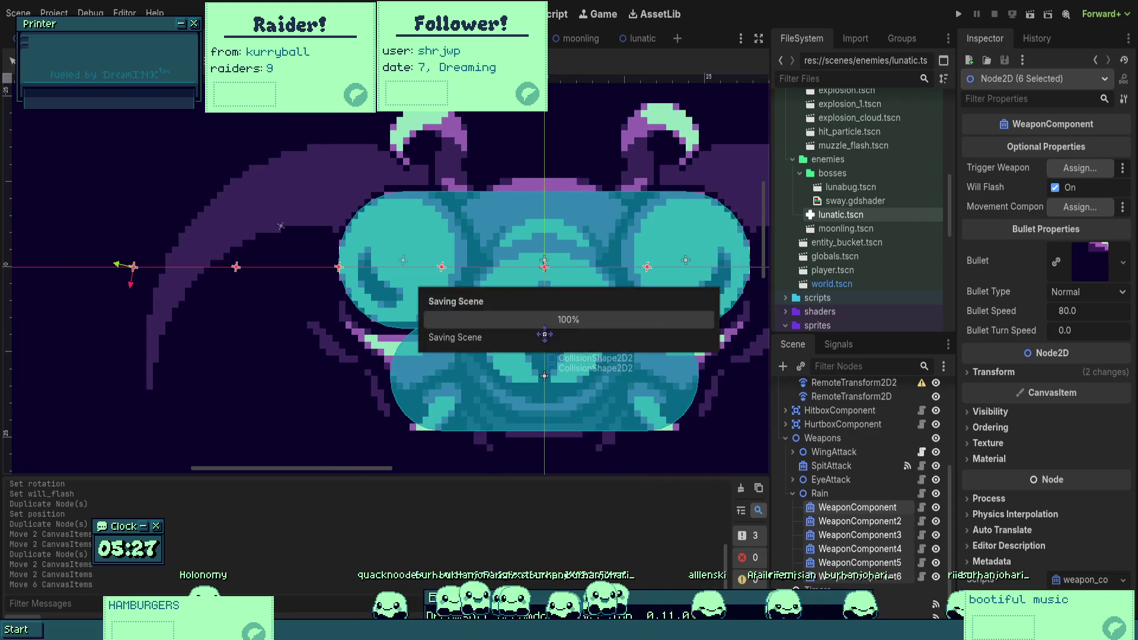
Step: Duplicate four WeaponComponents starting from WeaponComponent5, move the copies right, and save
scroll(545, 334, "down", 2)
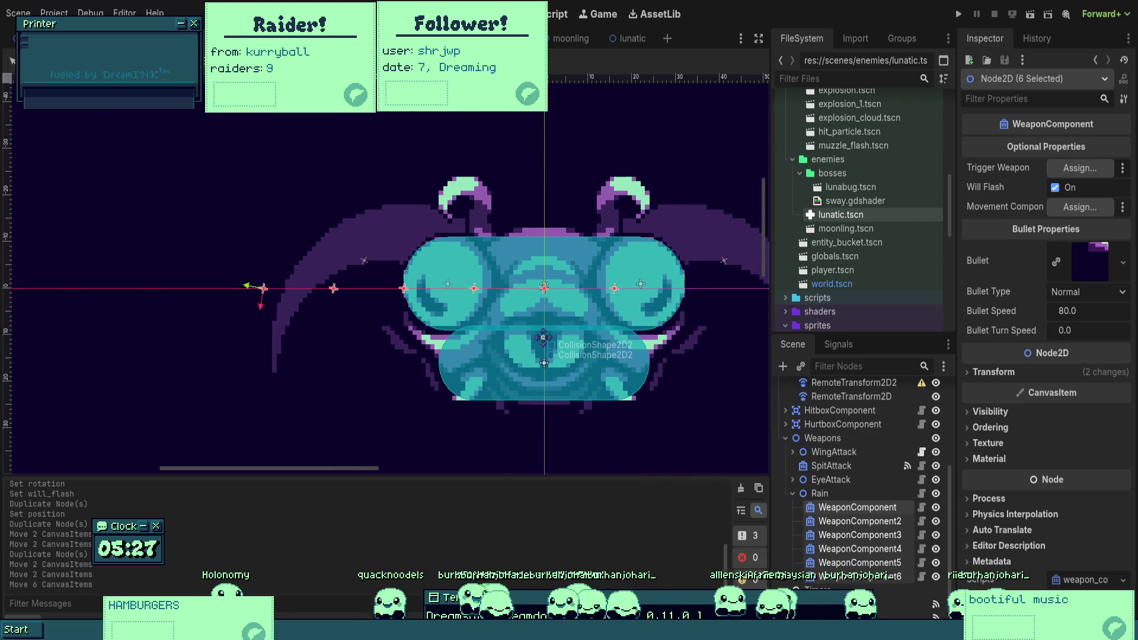
left_click(868, 564)
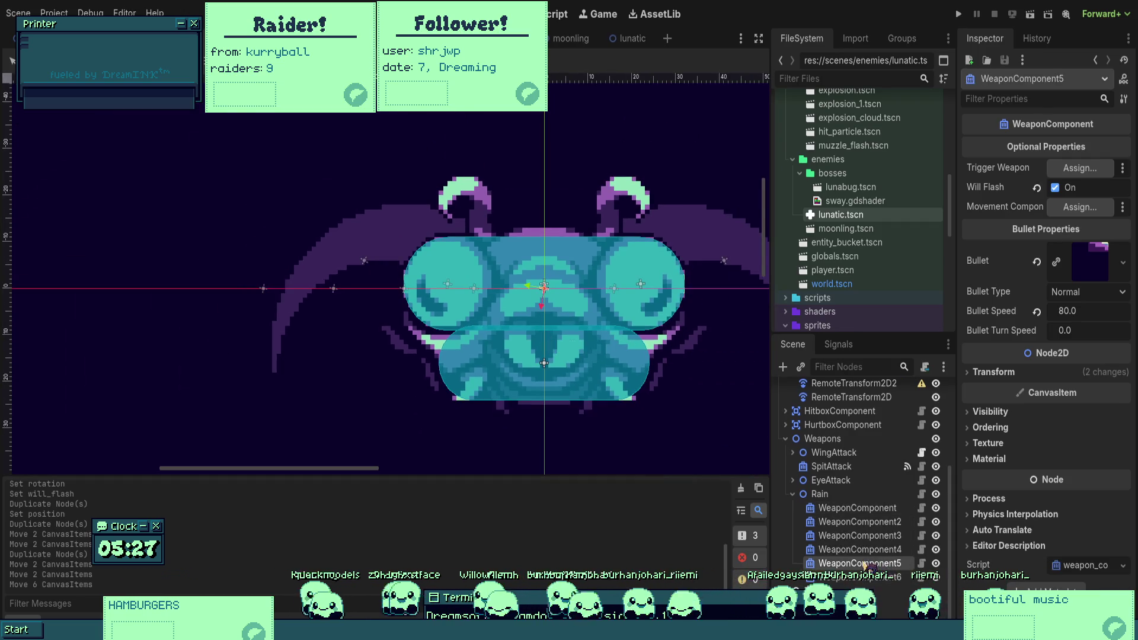
left_click(860, 521, "shift")
key("ctrl+d")
scroll(529, 319, "up", 1)
left_click_drag(458, 342, 705, 344)
scroll(562, 312, "up", 1)
mouse_move(562, 313)
left_mouse_down()
mouse_move(581, 332)
mouse_move(644, 346)
mouse_move(396, 360)
mouse_move(592, 341)
left_mouse_up()
scroll(621, 334, "up", 1)
scroll(593, 340, "down", 2)
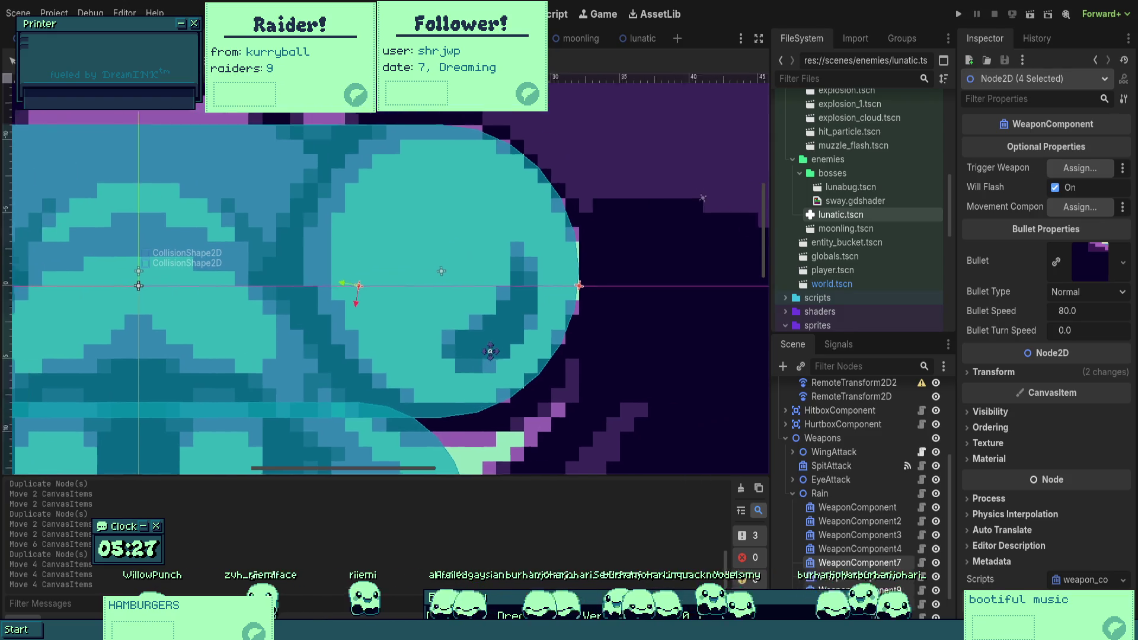
scroll(462, 311, "down", 1)
scroll(461, 311, "down", 3)
scroll(423, 362, "up", 2)
key("ctrl+s")
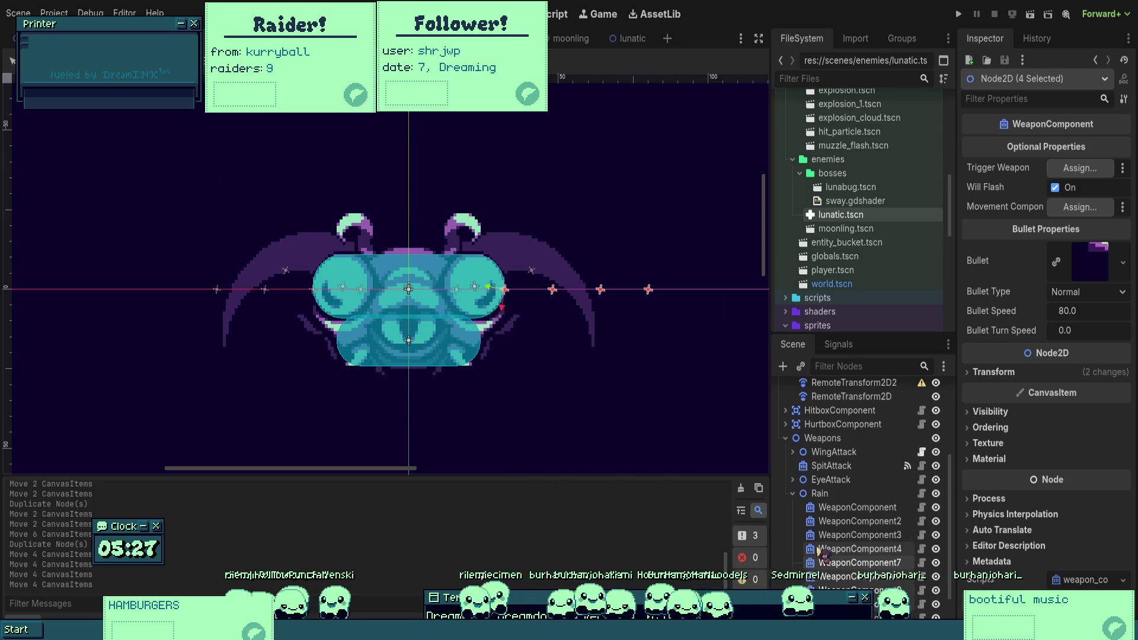
Step: Duplicate WeaponComponent6 into WeaponComponent11 on the boss's left at x position -80
left_click(842, 511)
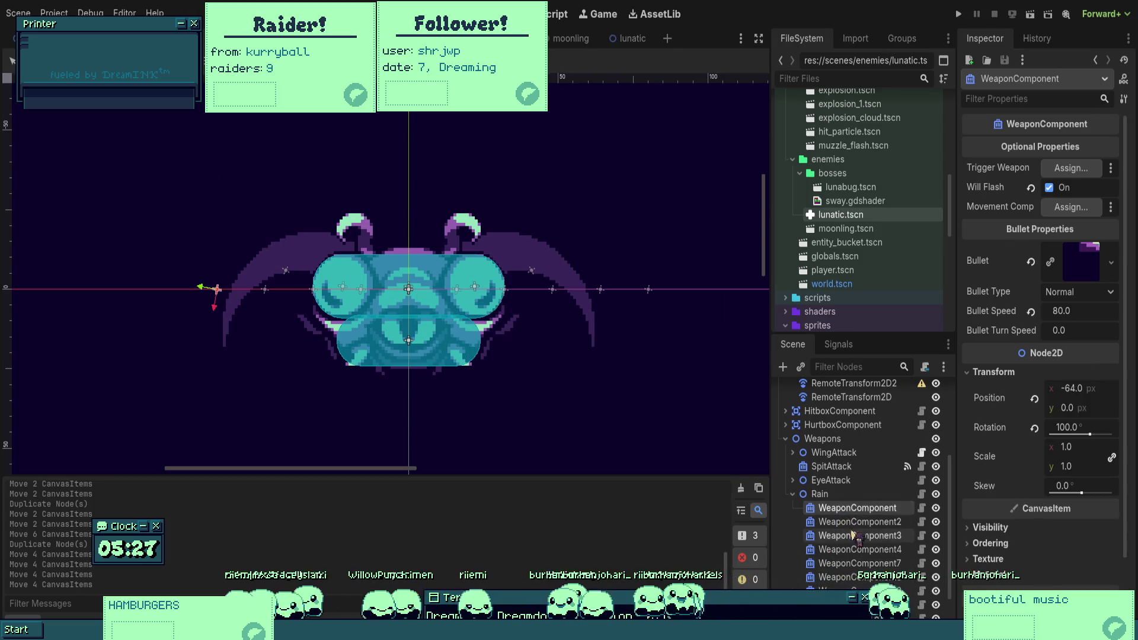
scroll(851, 533, "down", 2)
left_click(861, 570, "shift")
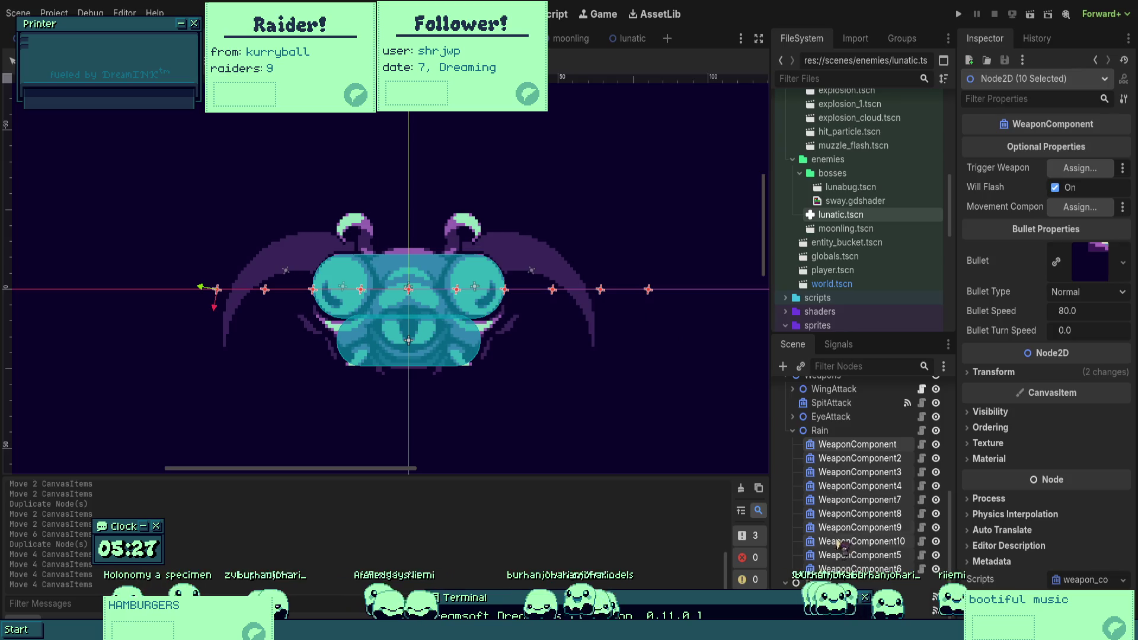
left_click(846, 569)
key("ctrl+d")
mouse_move(551, 371)
left_mouse_down()
mouse_move(274, 359)
mouse_move(314, 357)
left_mouse_up()
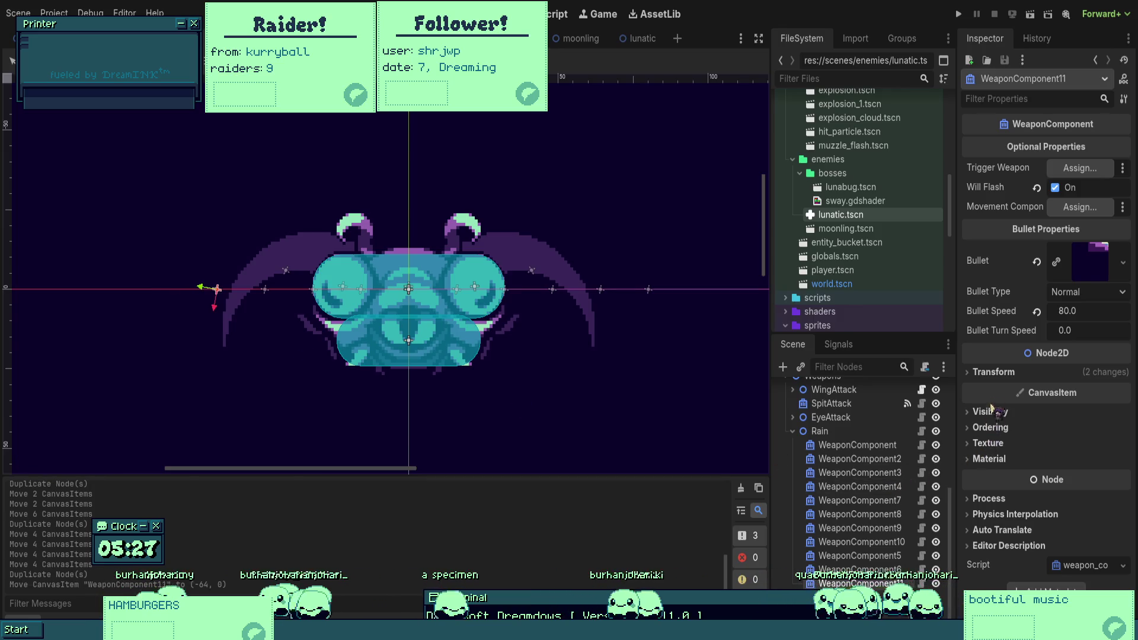
left_click(994, 372)
left_click(1097, 389)
type("-80")
key("Return")
Step: Inspect the Rain repeater's settings
scroll(330, 295, "down", 2)
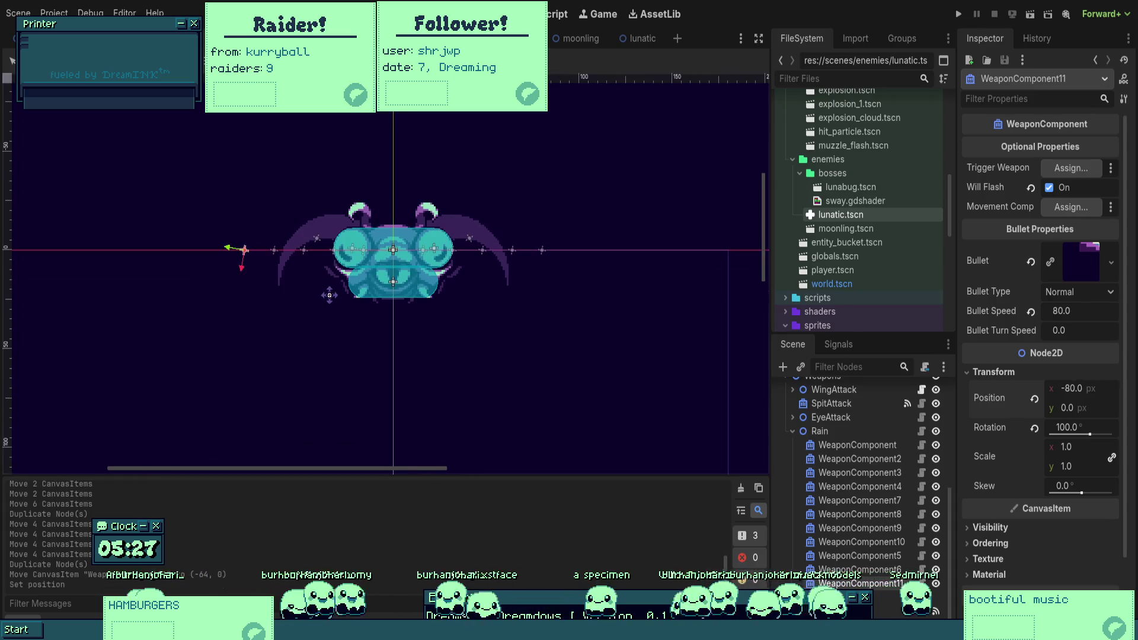
left_click(820, 431)
scroll(878, 504, "up", 1)
scroll(897, 514, "down", 2)
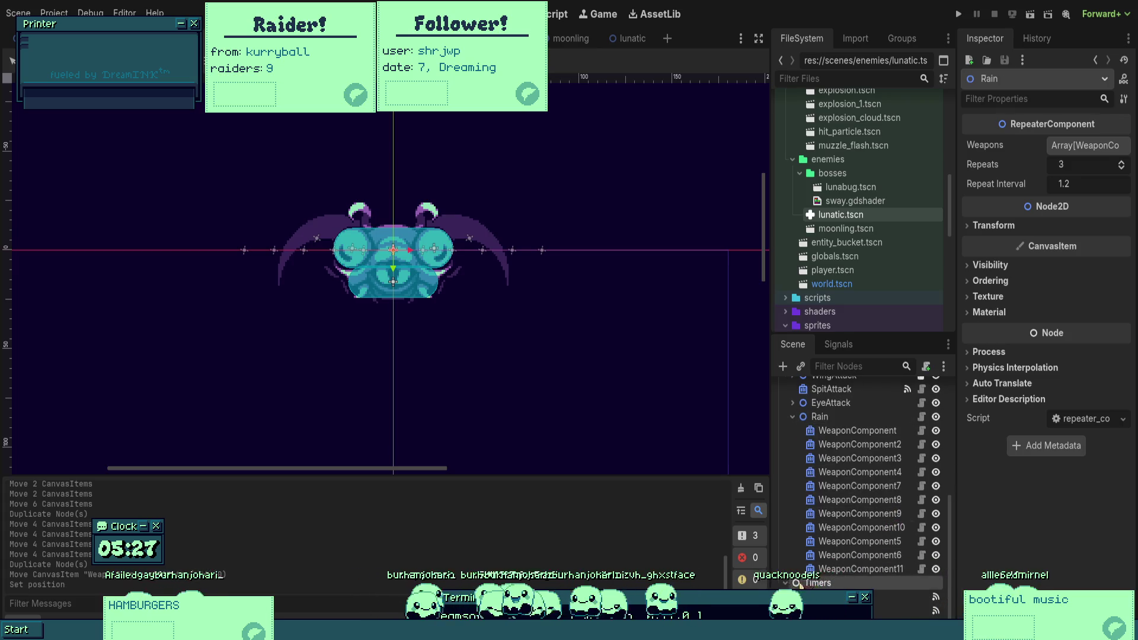
Step: Add an autostarting Timer named Rain under Timers and show its signals in the Node dock
left_click(797, 583)
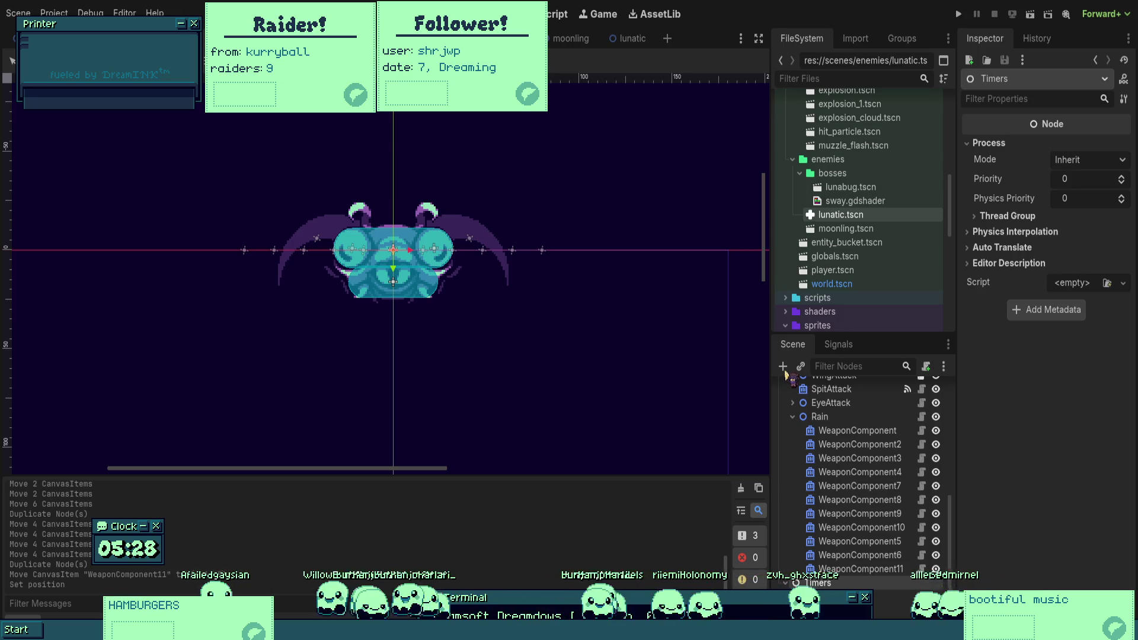
left_click(783, 366)
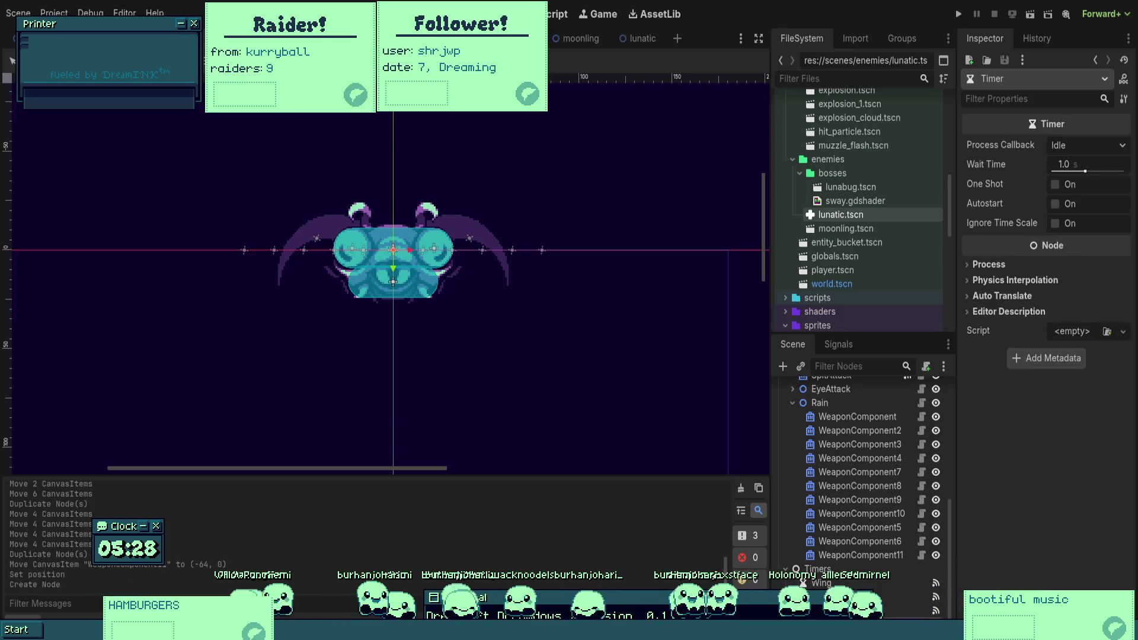
key("Return")
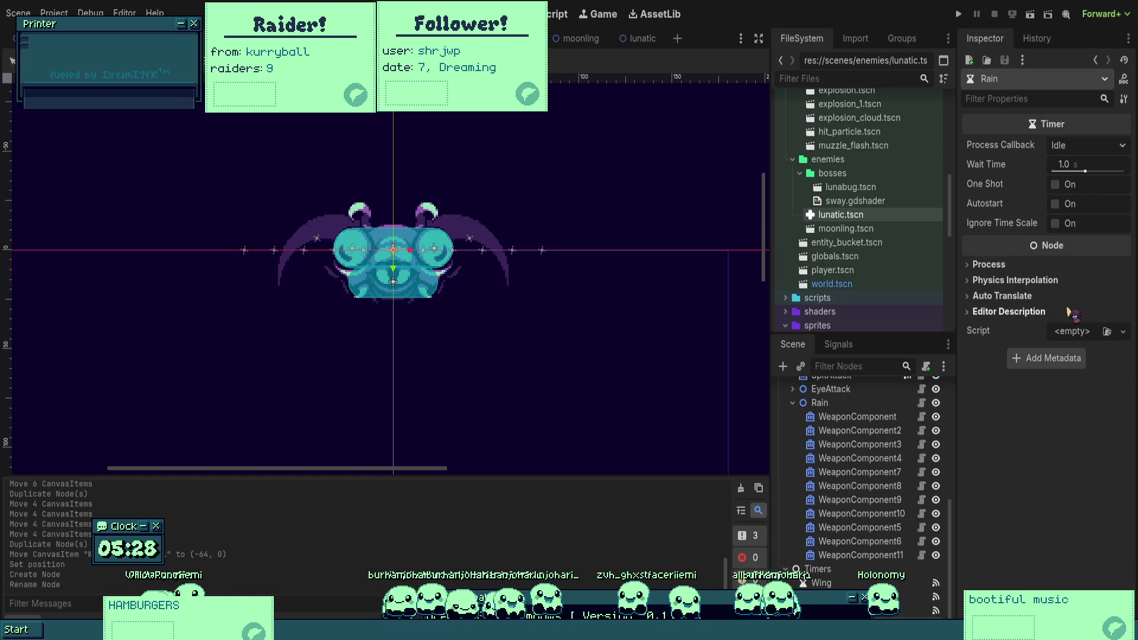
left_click(1056, 204)
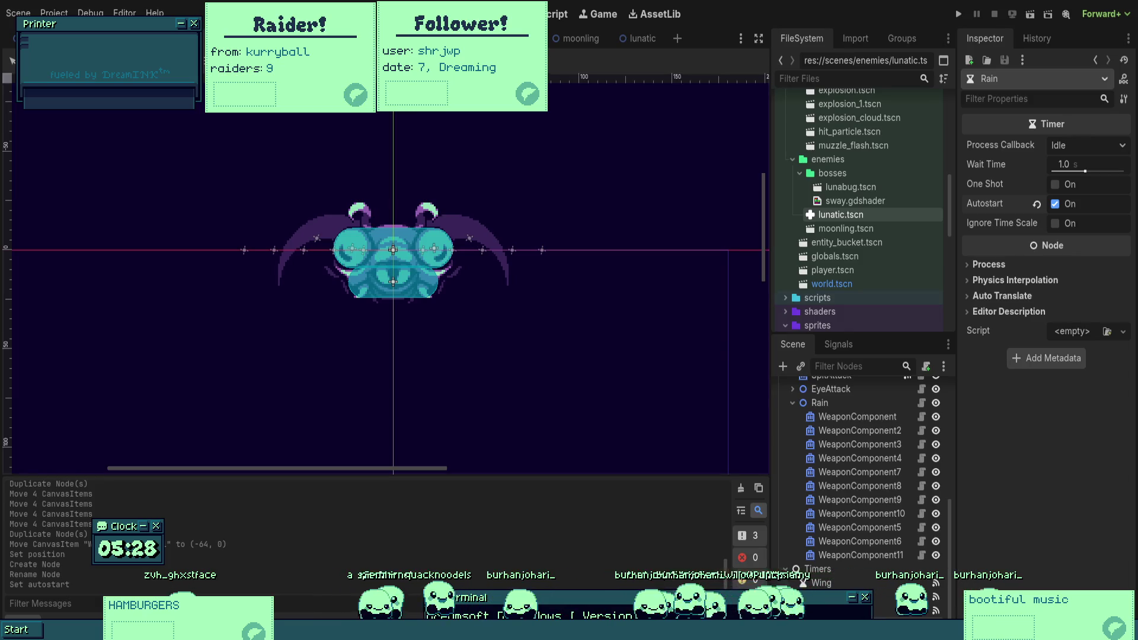
scroll(132, 339, "up", 1)
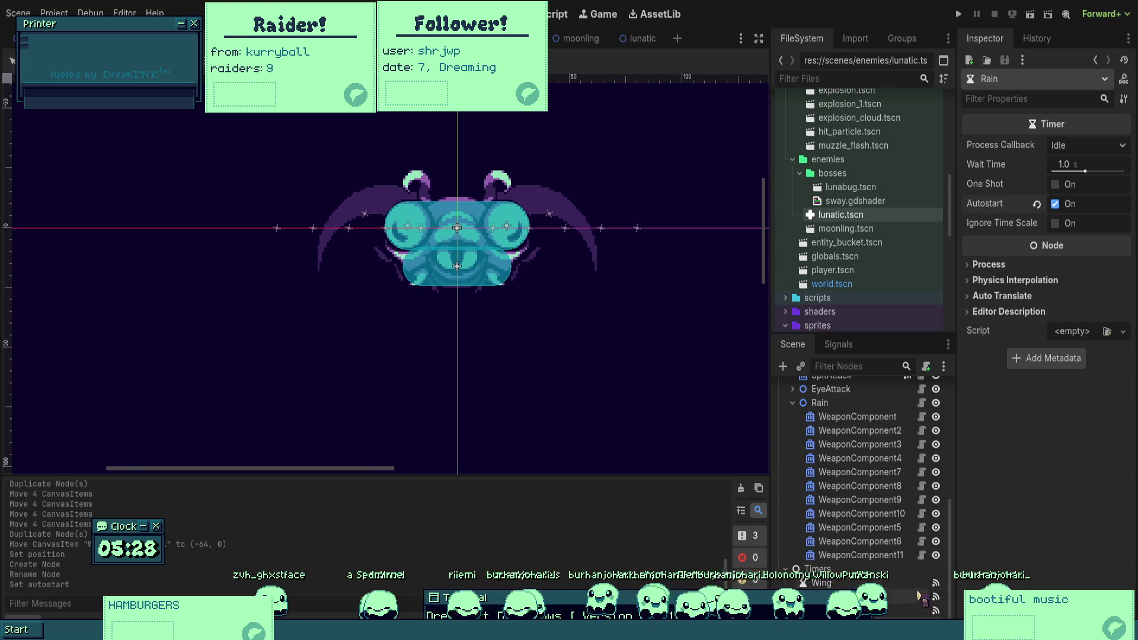
left_click(839, 345)
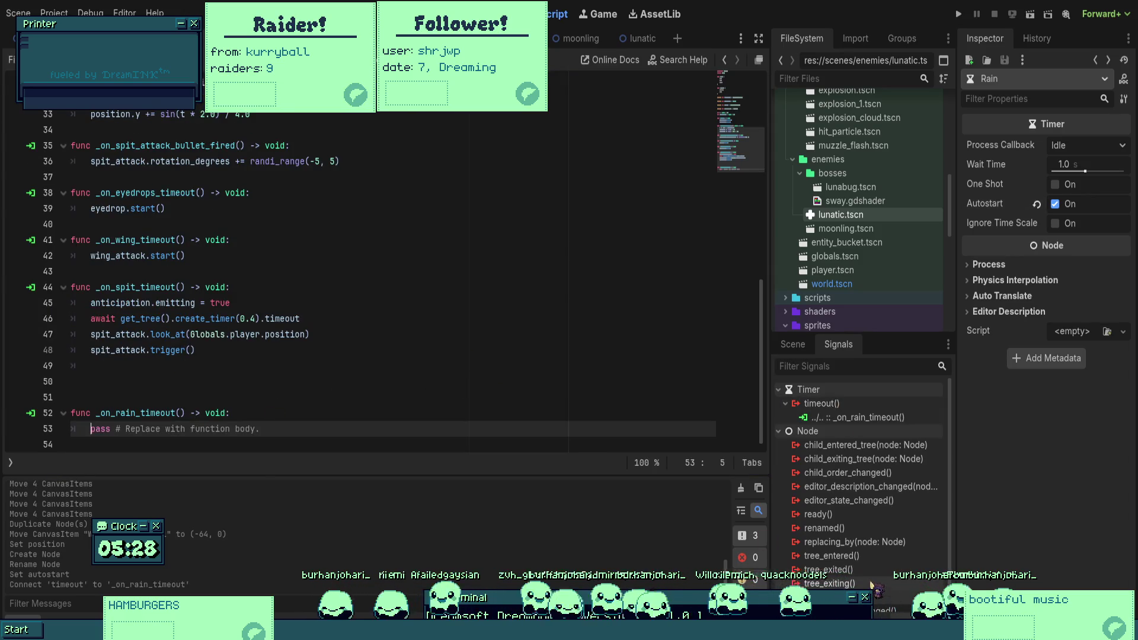
scroll(379, 267, "up", 10)
left_click(307, 396)
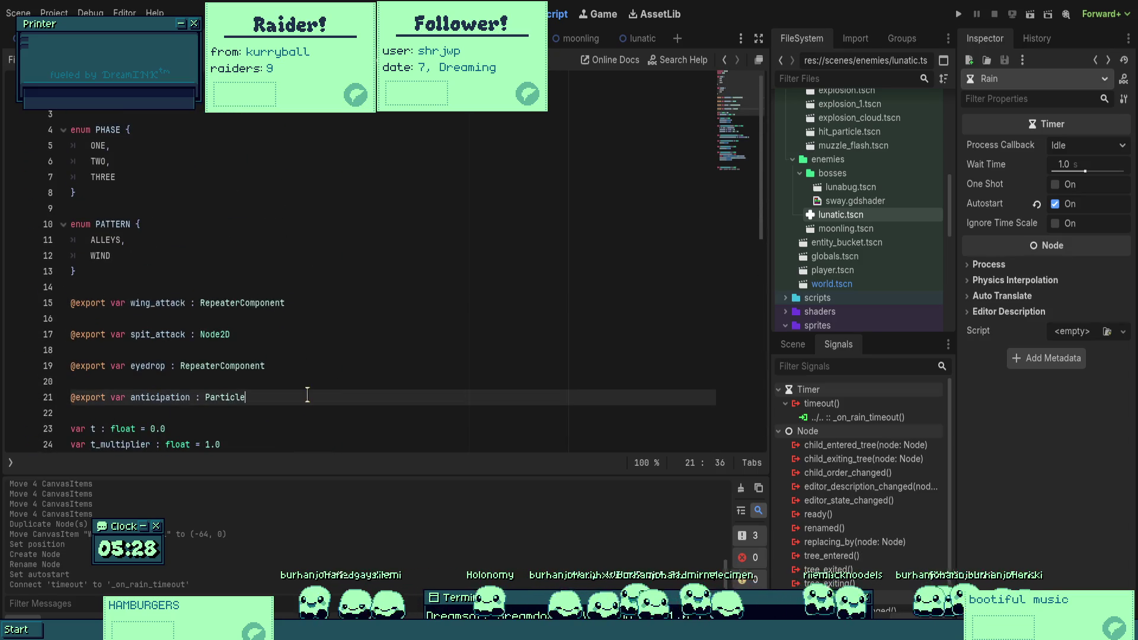
key("Up")
key("Up")
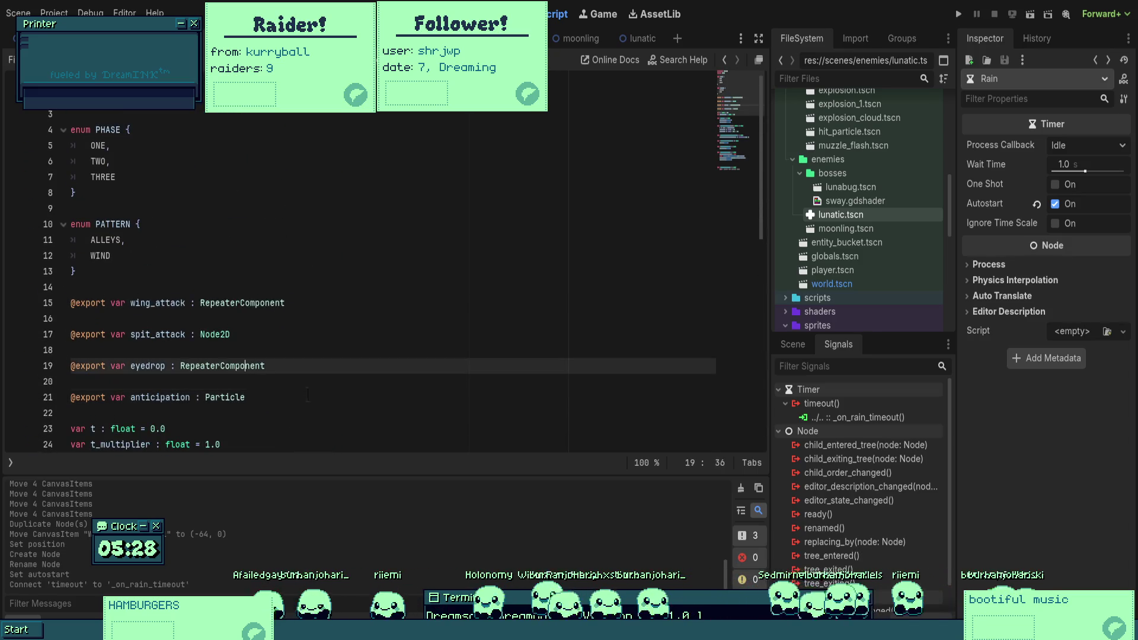
key("Down")
key("Return")
key("Return")
key("Up")
type("@expo")
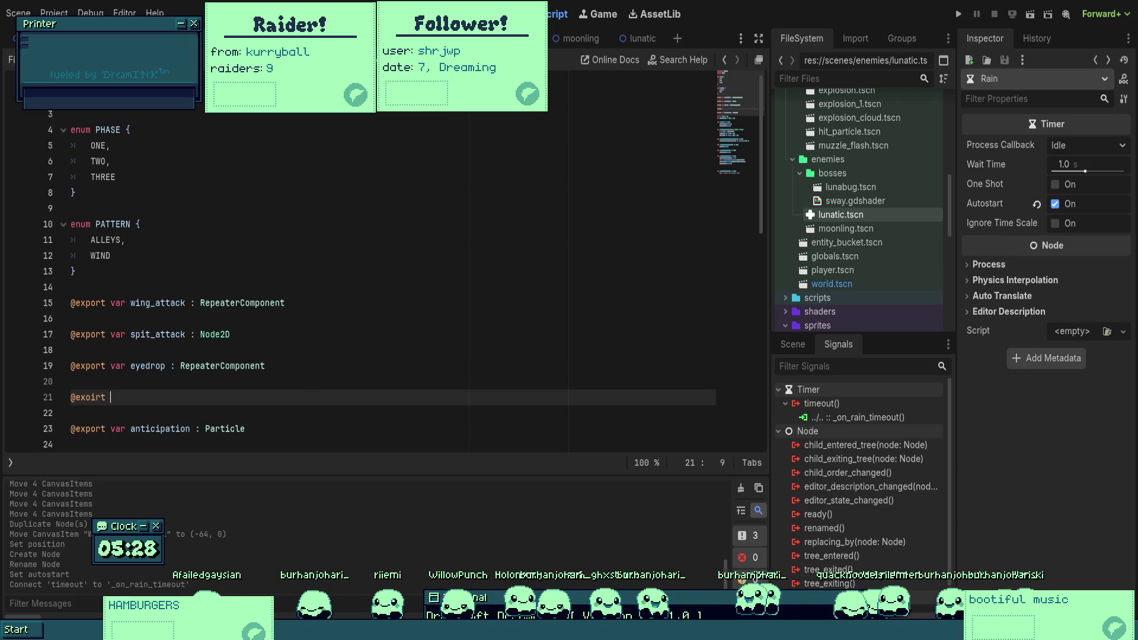
type("rt var rain : N")
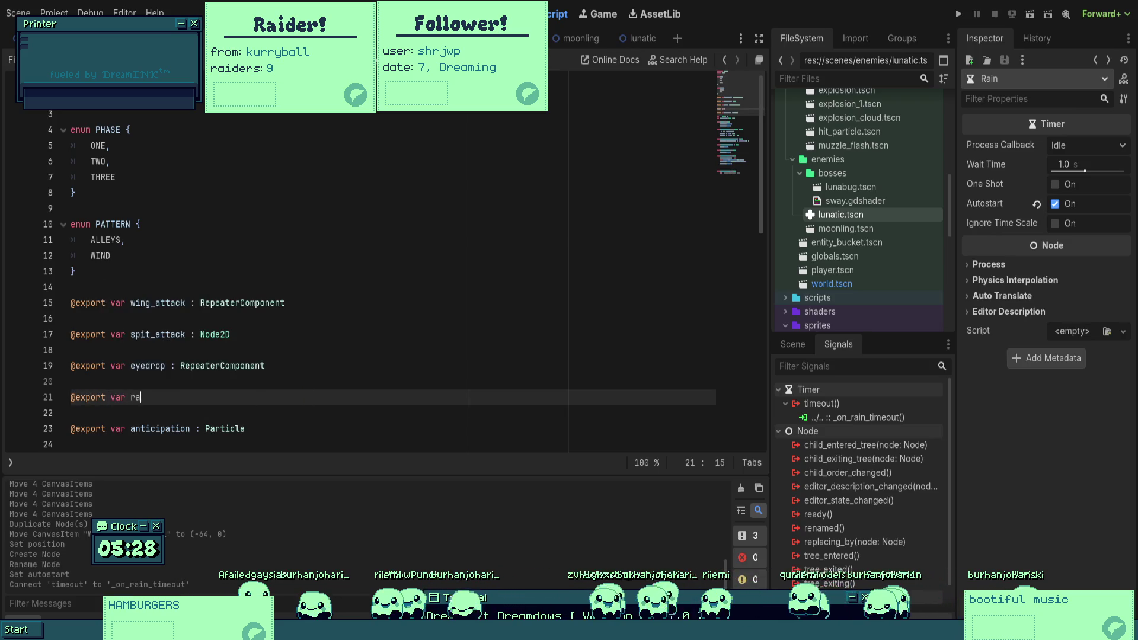
key("BackSpace")
type("Repeat")
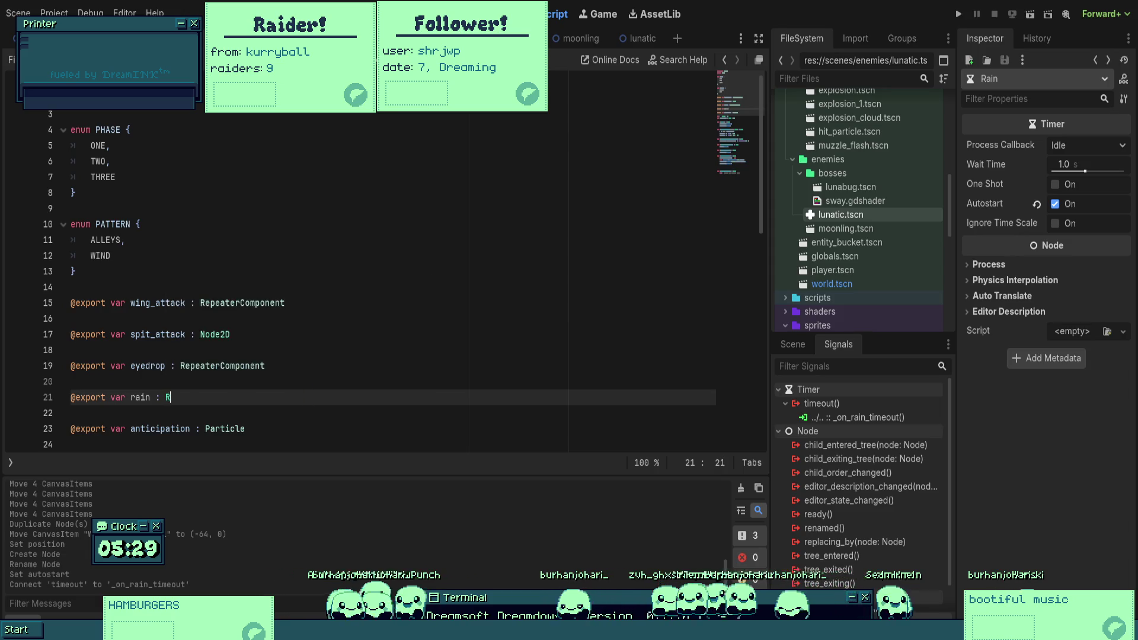
key("Return")
Step: Replace the placeholder pass in _on_rain_timeout with rain.start(), then save and run the game
scroll(367, 399, "down", 10)
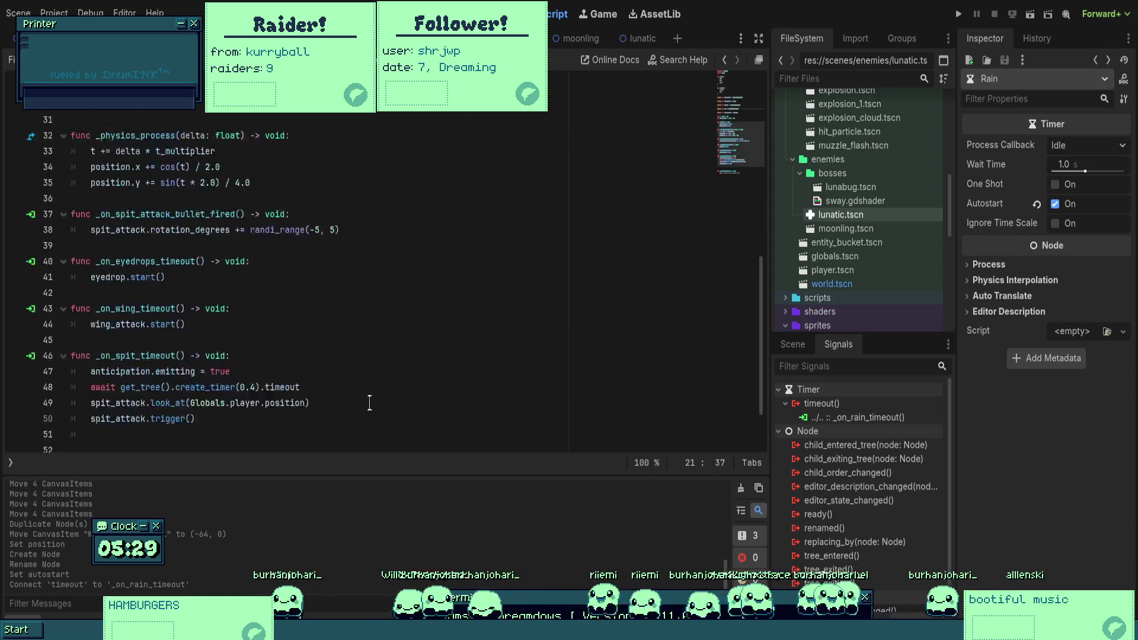
left_click(292, 424)
key("shift+Home")
key("BackSpace")
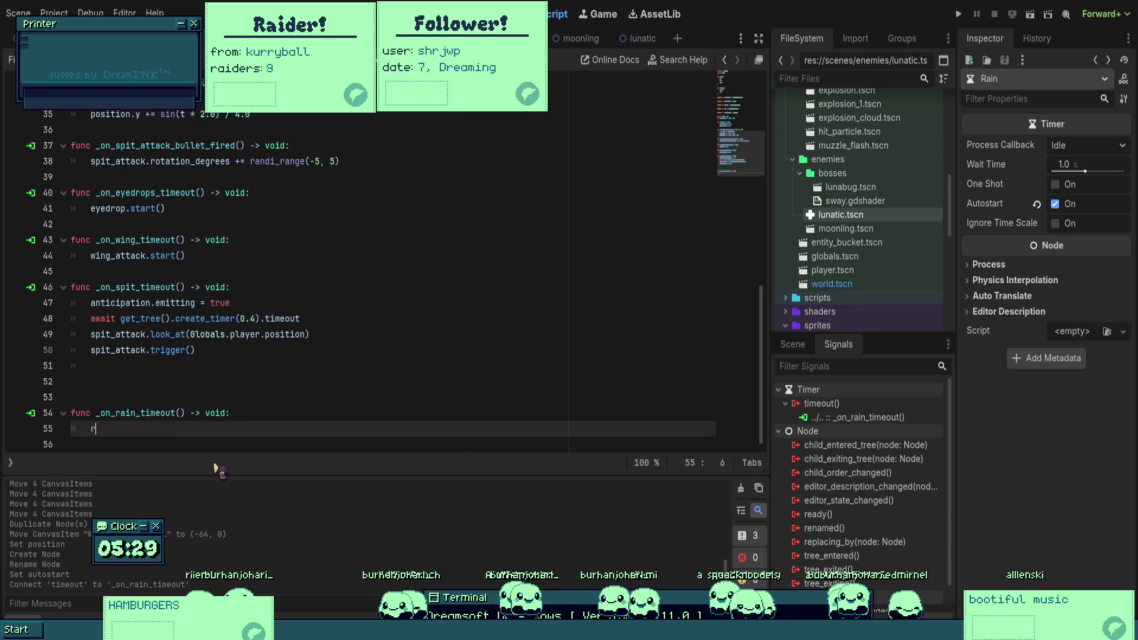
type("rain.start(")
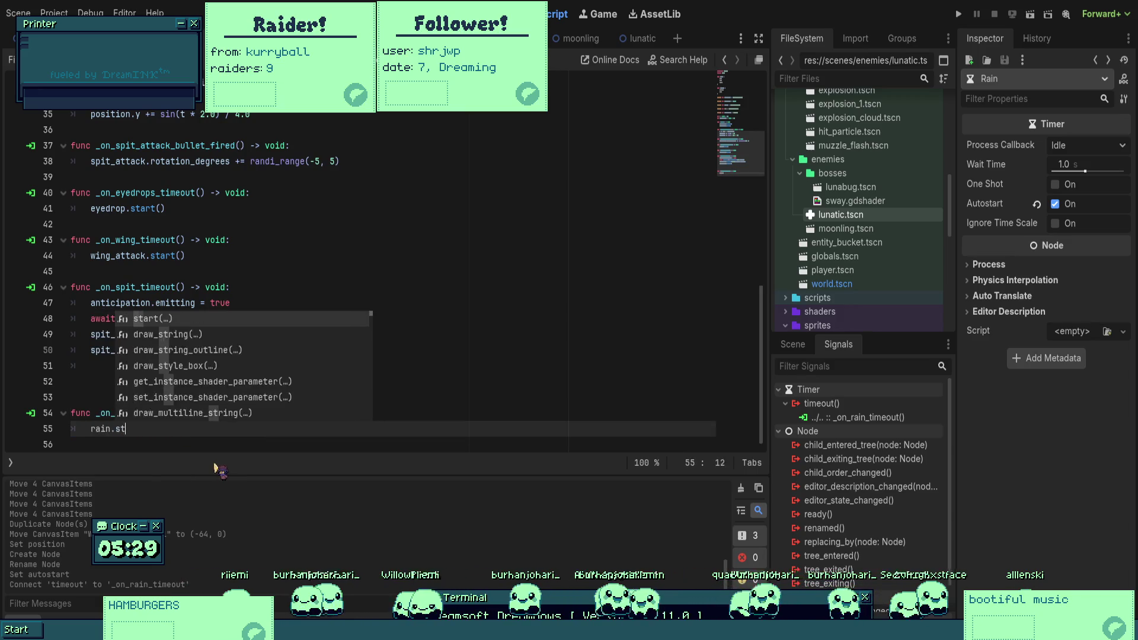
left_click(287, 361)
key("ctrl+s")
key("F5")
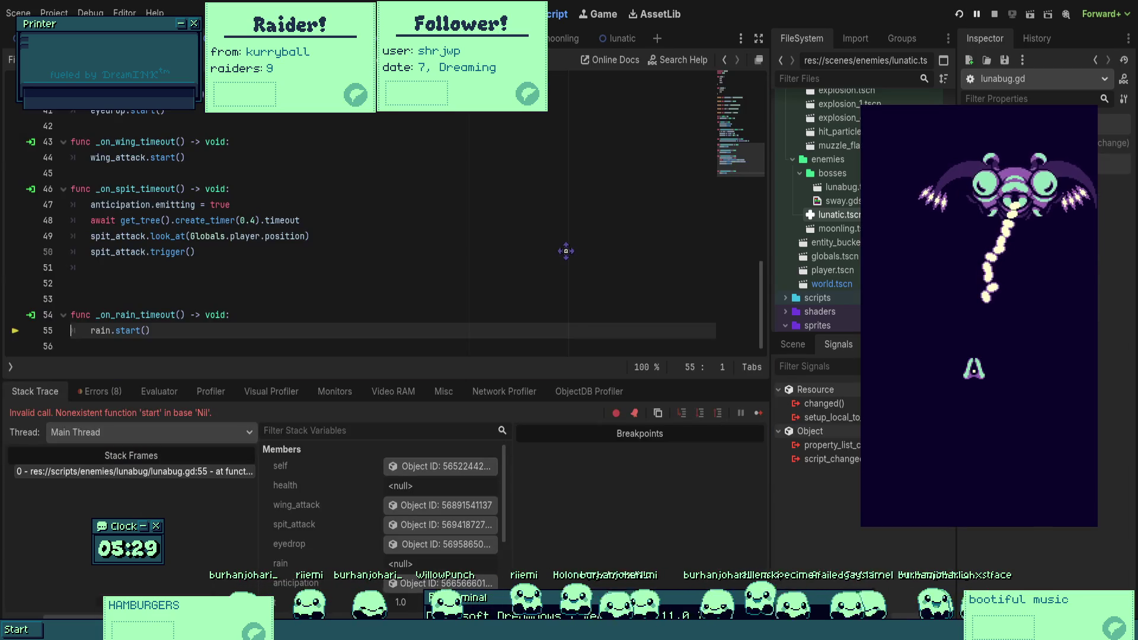
Step: Stop the crashed game, check the Lunabug root's Rain slot, and run the game again
left_click(497, 289)
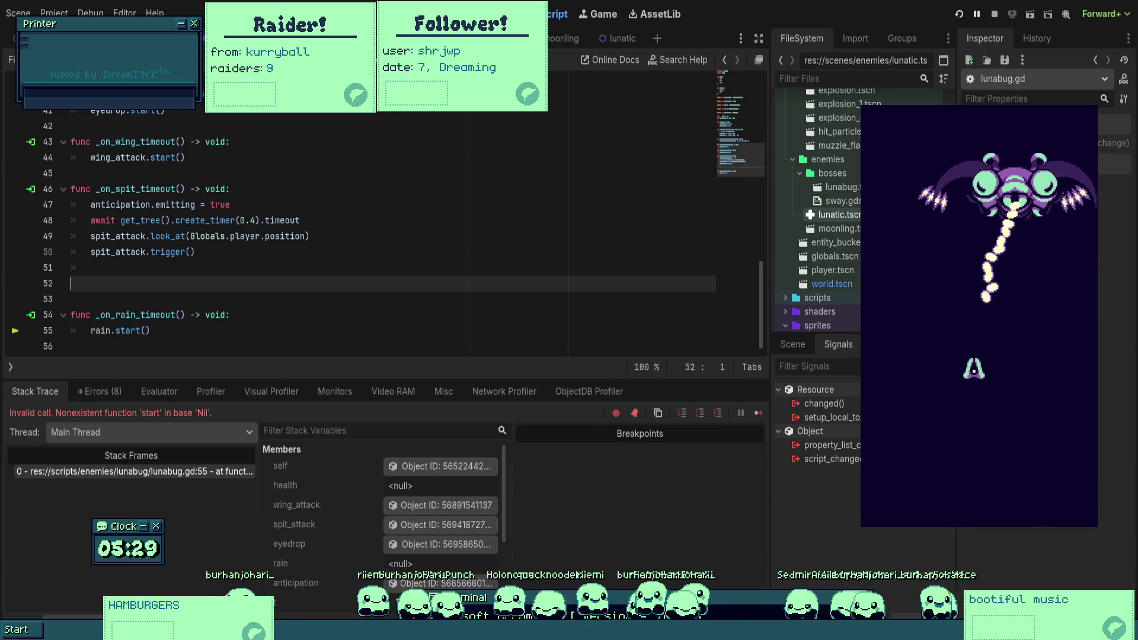
left_click(266, 315)
left_click(995, 14)
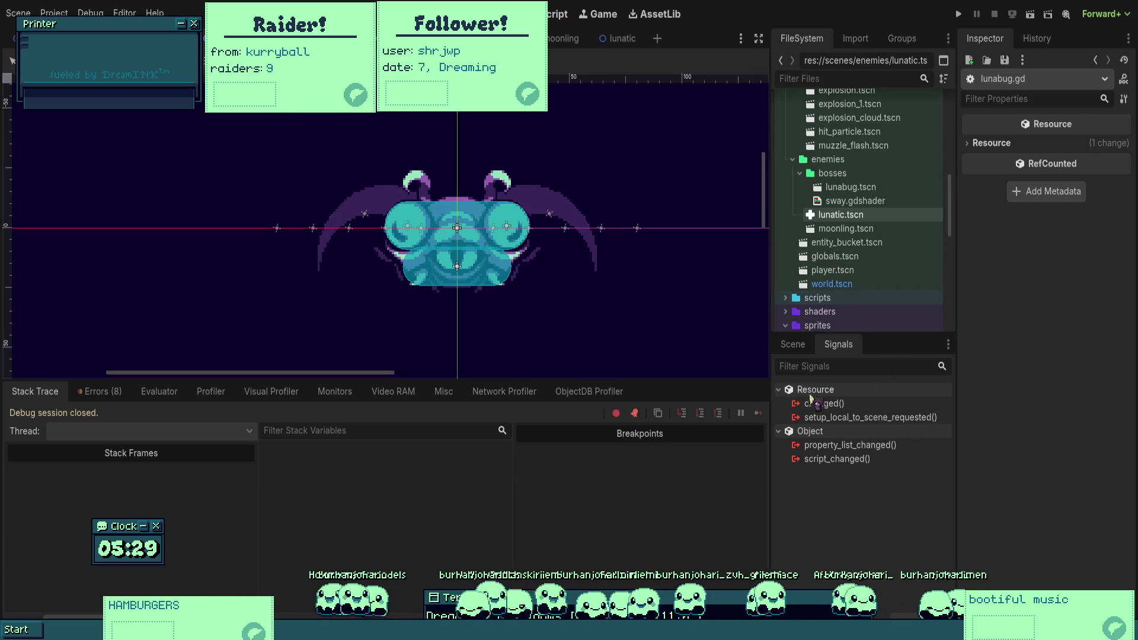
scroll(824, 397, "up", 5)
left_click(829, 387)
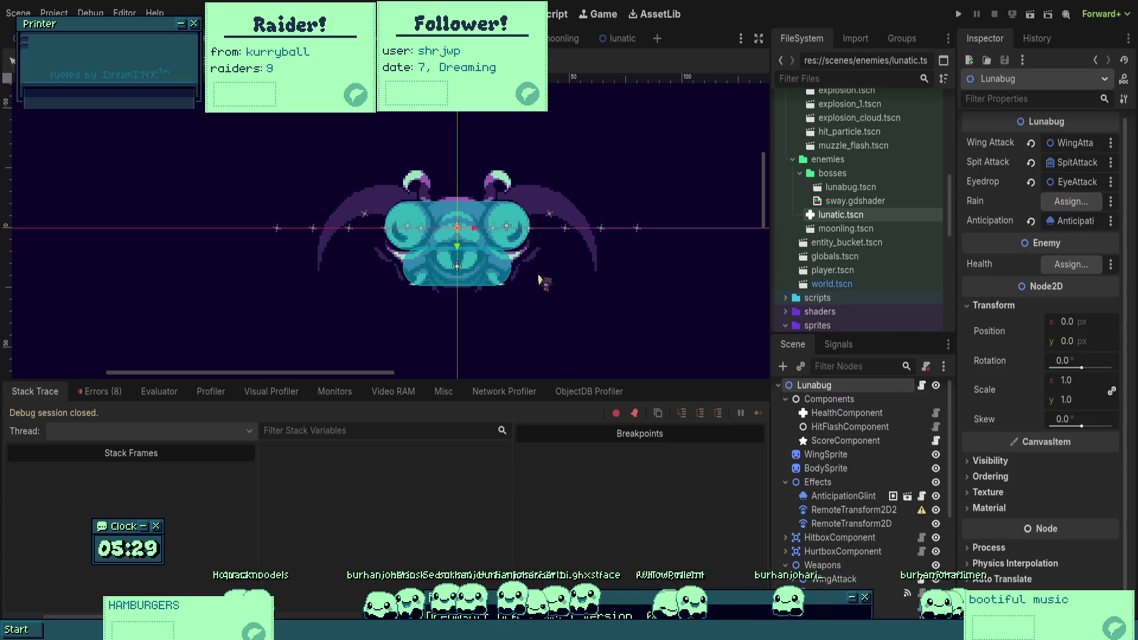
key("F5")
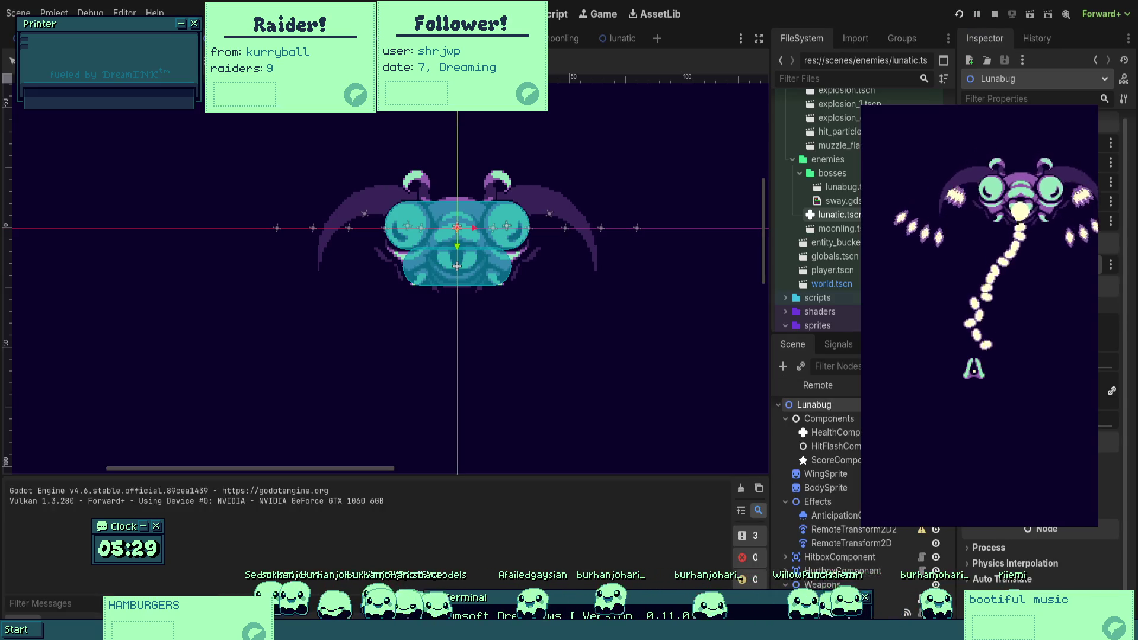
scroll(818, 462, "down", 5)
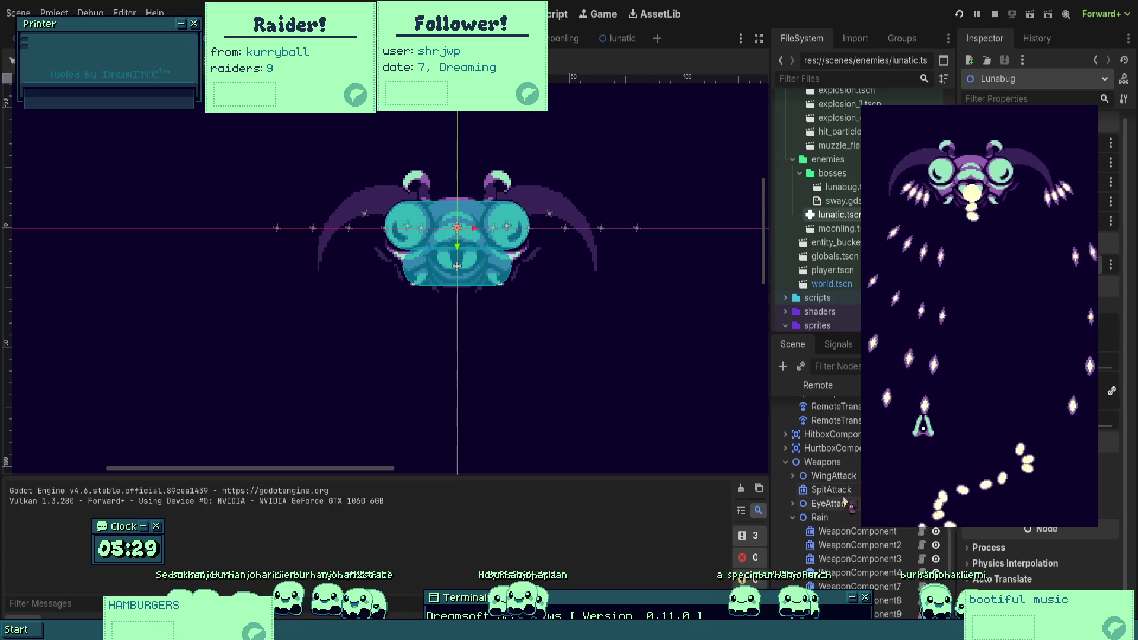
Step: Select the WeaponComponent nodes under Rain and drag them into a new order
left_click(820, 518)
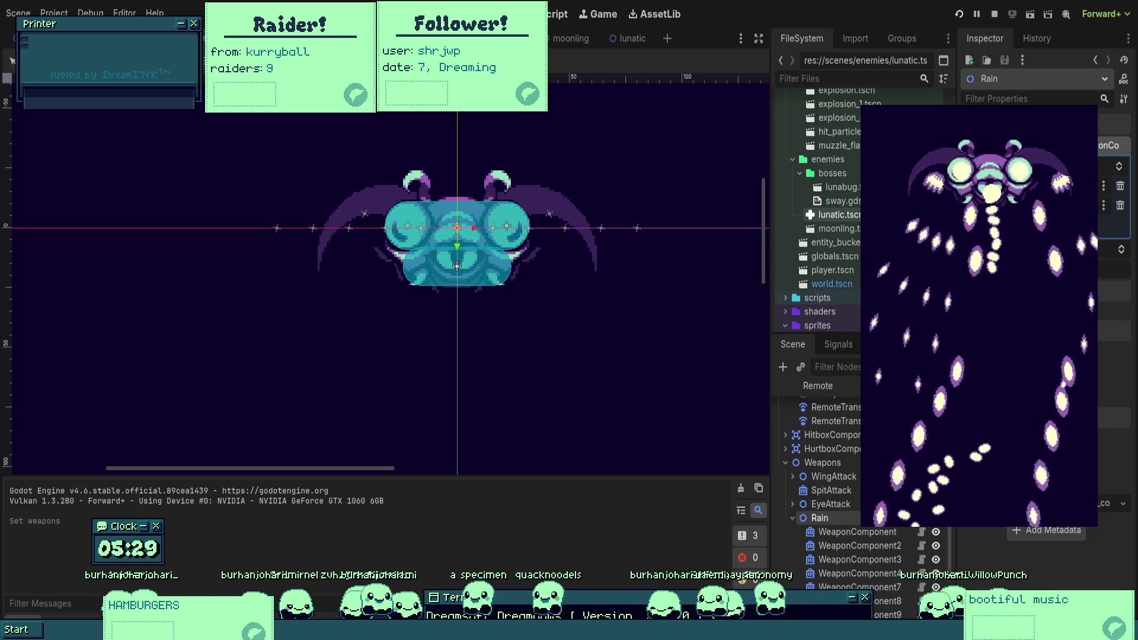
left_click(851, 532)
scroll(830, 534, "down", 2)
left_click(860, 565, "shift")
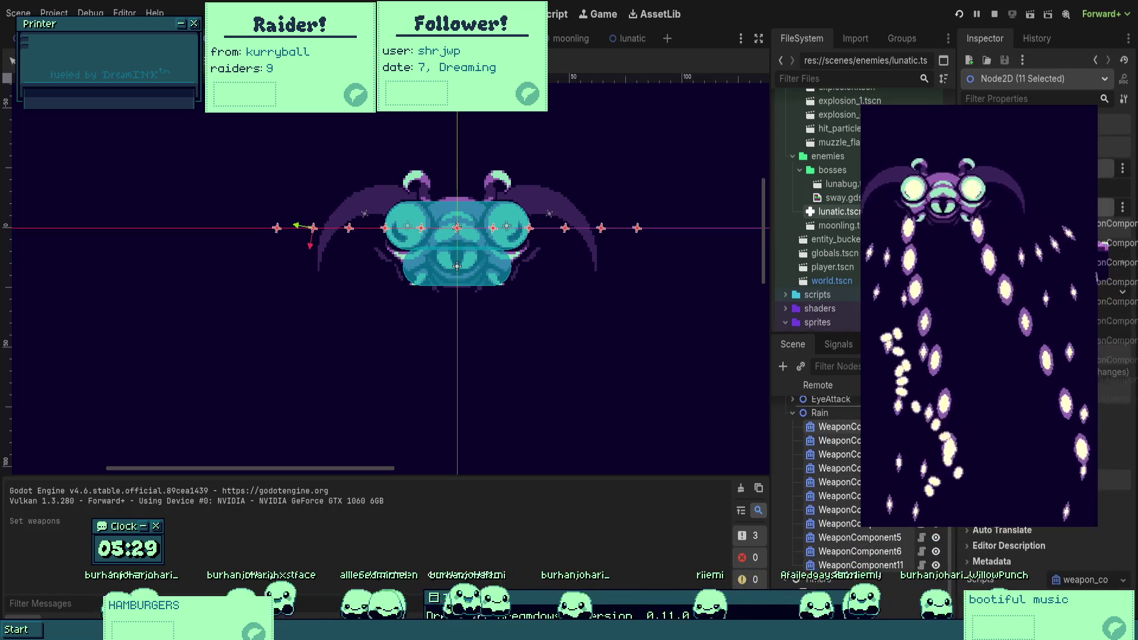
left_click_drag(848, 552, 842, 456)
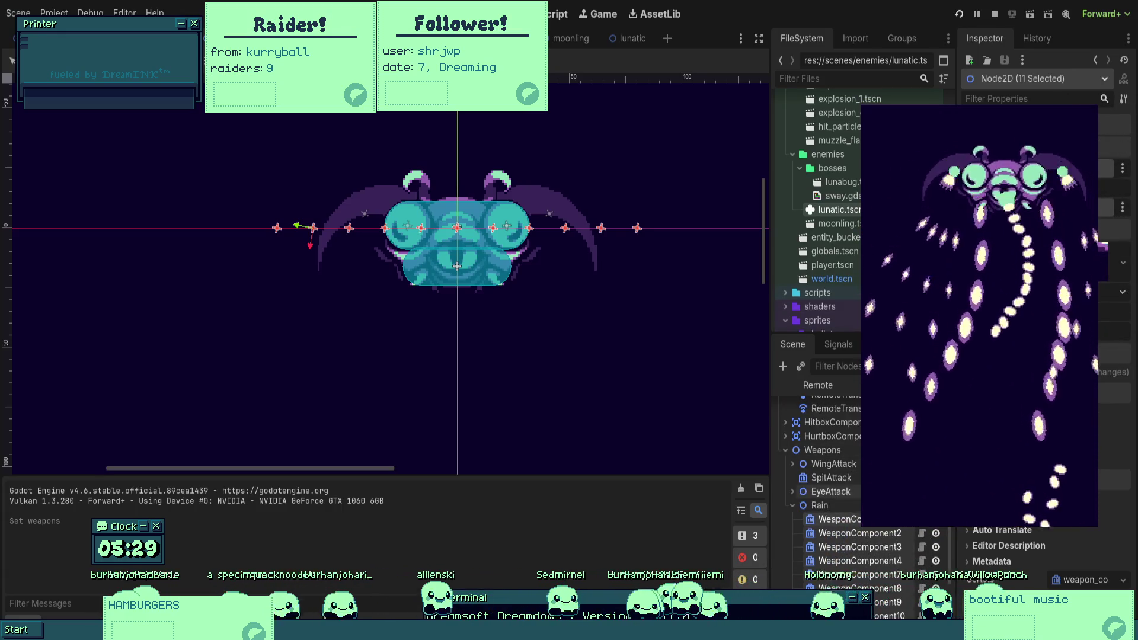
Step: Reselect Rain, select two wing weapon components, and undo the last weapons change
left_click(847, 510)
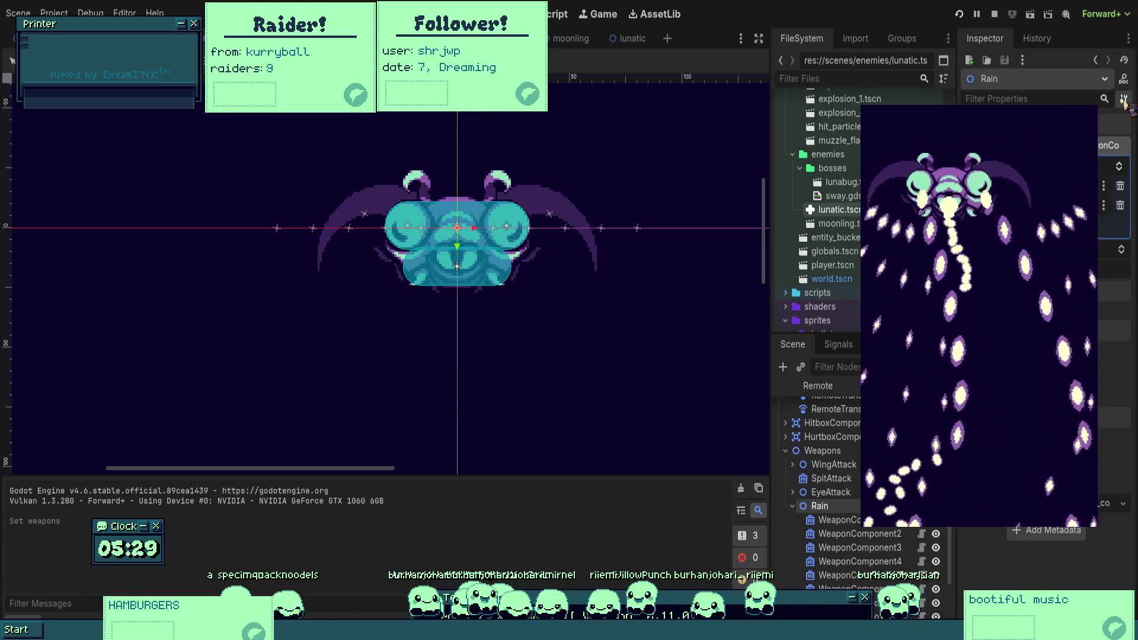
left_click(1125, 80)
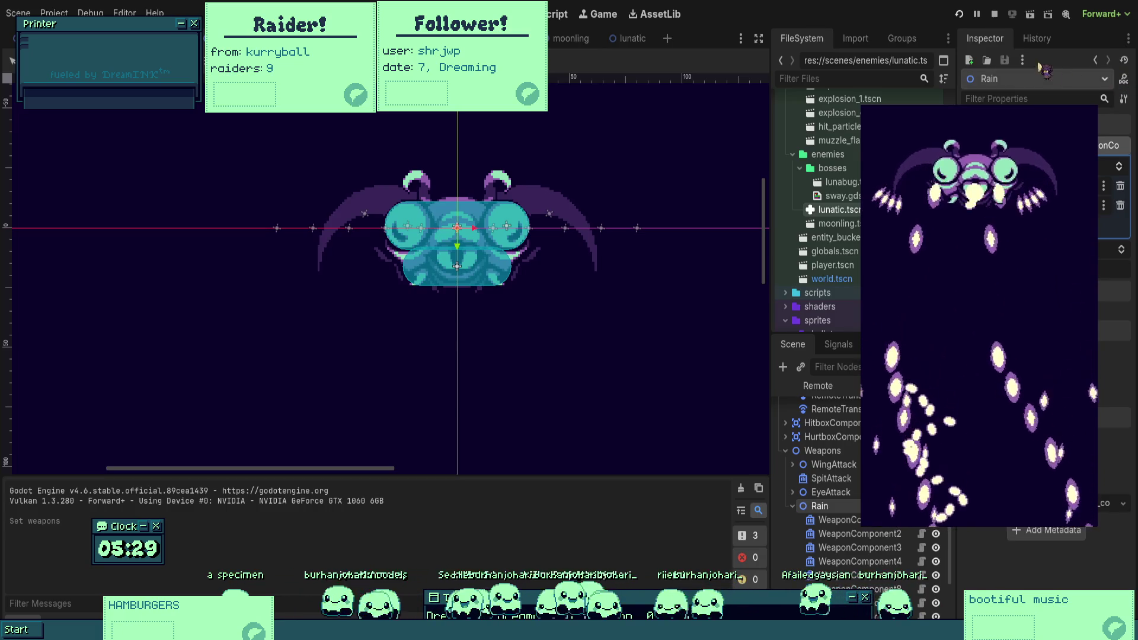
left_click(872, 527)
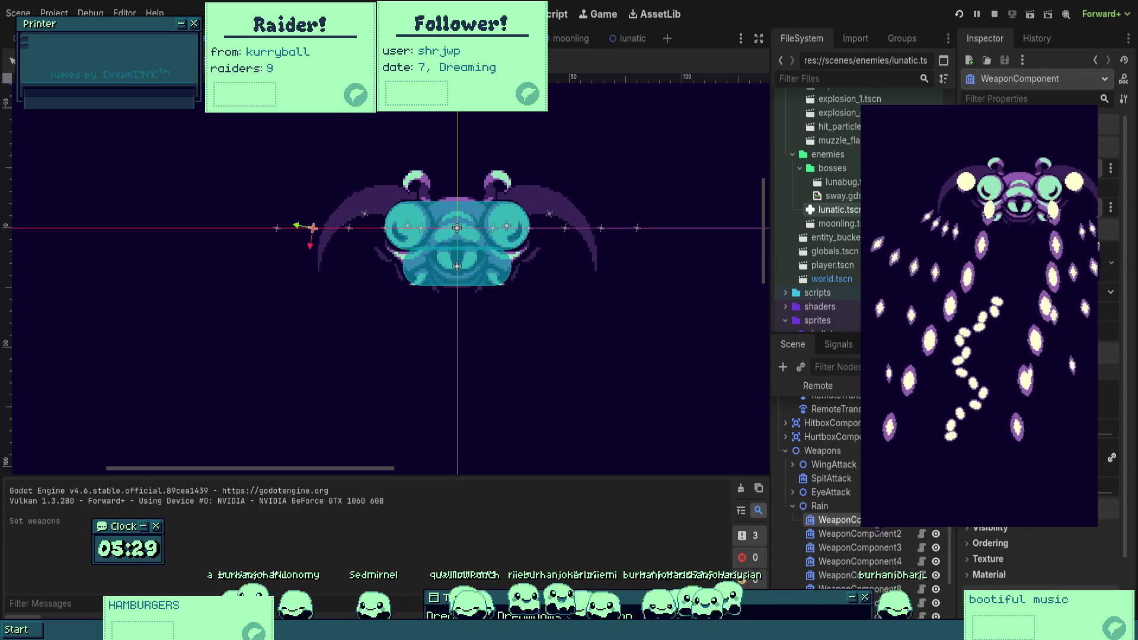
left_click(820, 506, "ctrl")
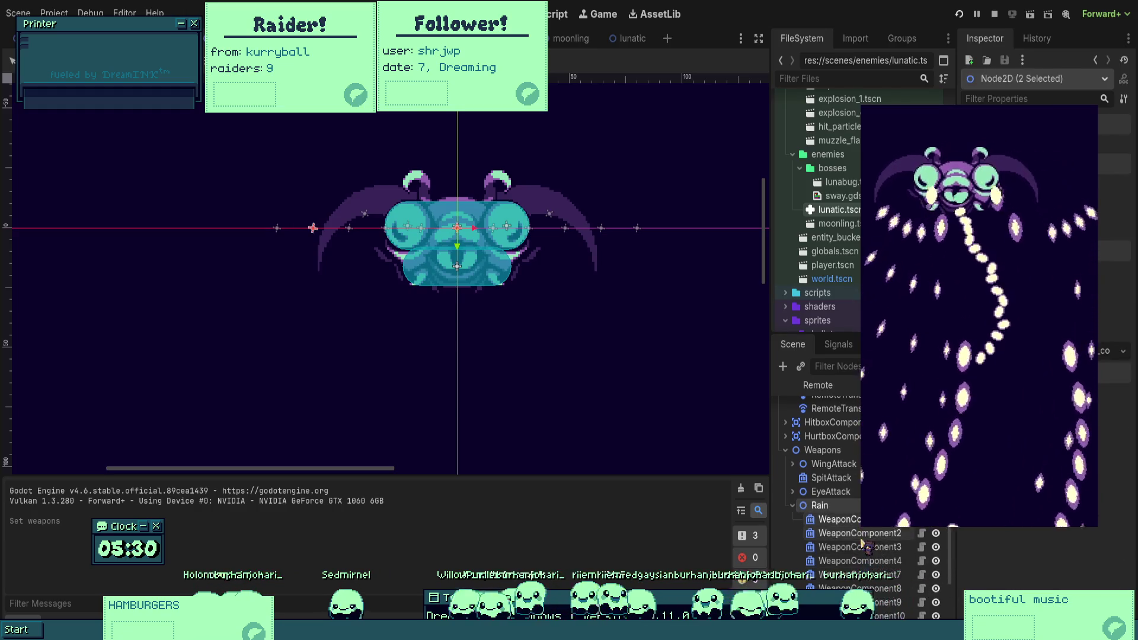
key("ctrl+z")
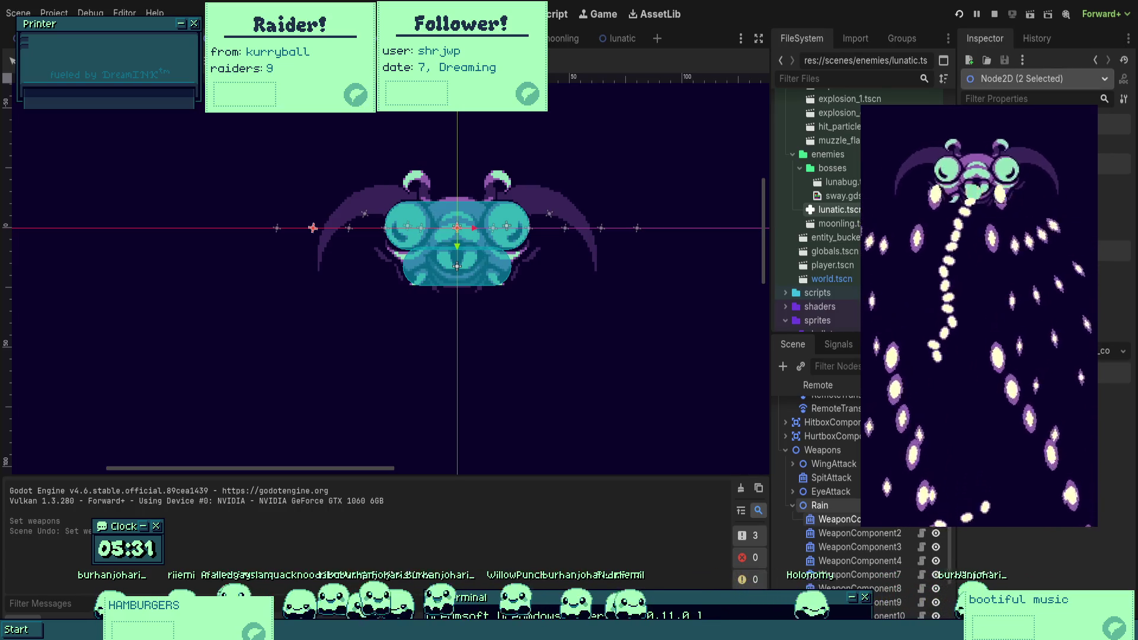
Step: Try moving WeaponComponent2 in the tree, undo it, and reapply Rain's weapons setting
left_click(846, 508)
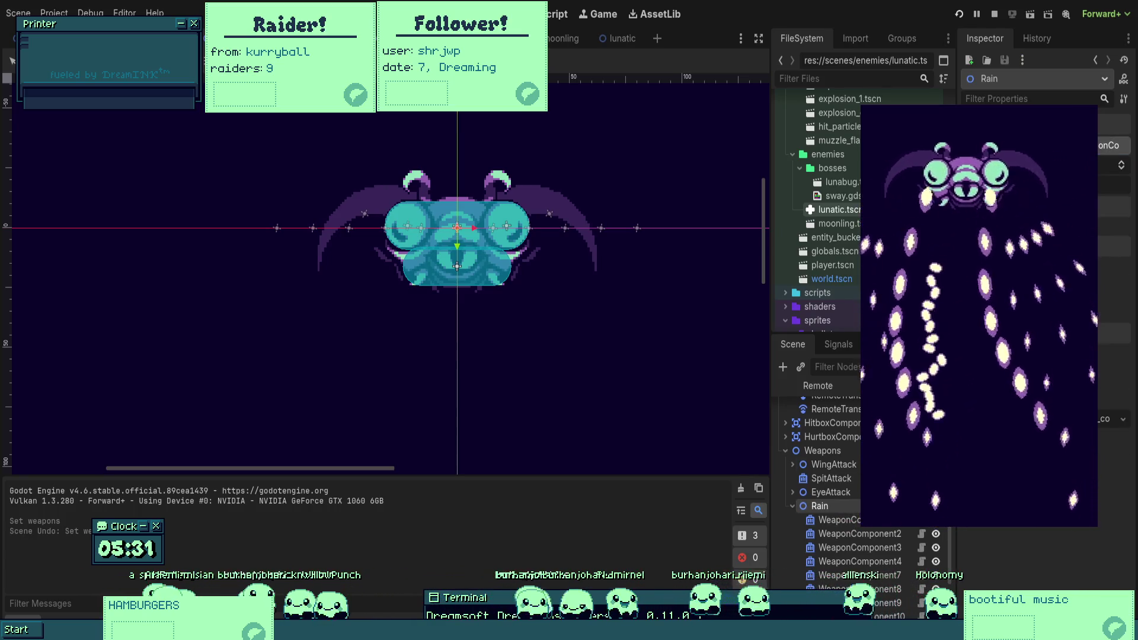
scroll(854, 480, "down", 3)
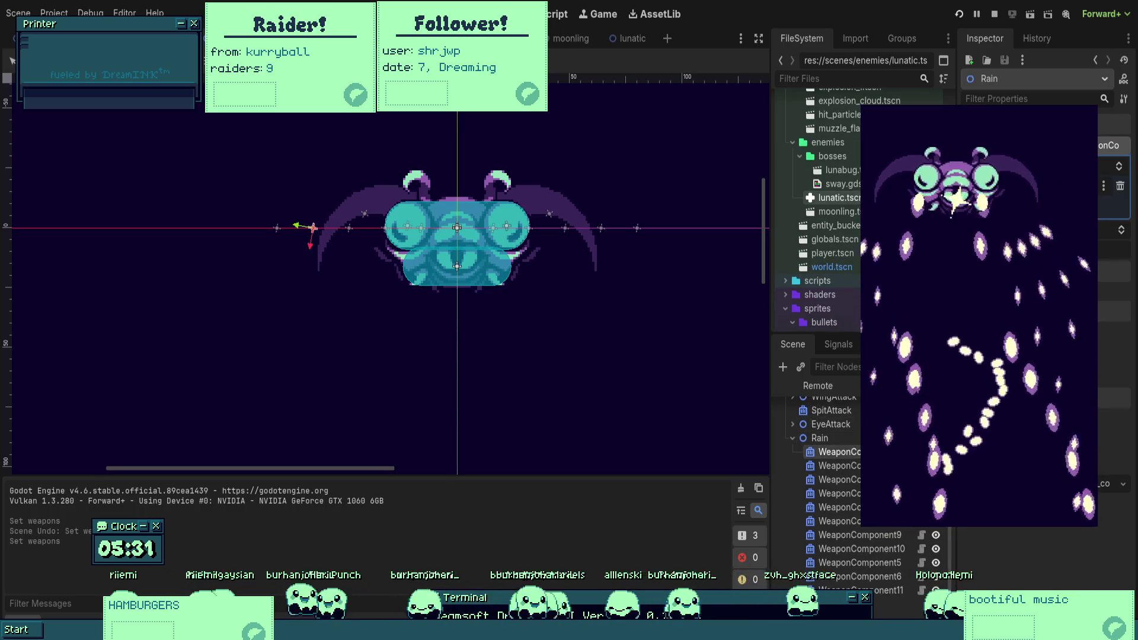
left_click_drag(836, 465, 879, 537)
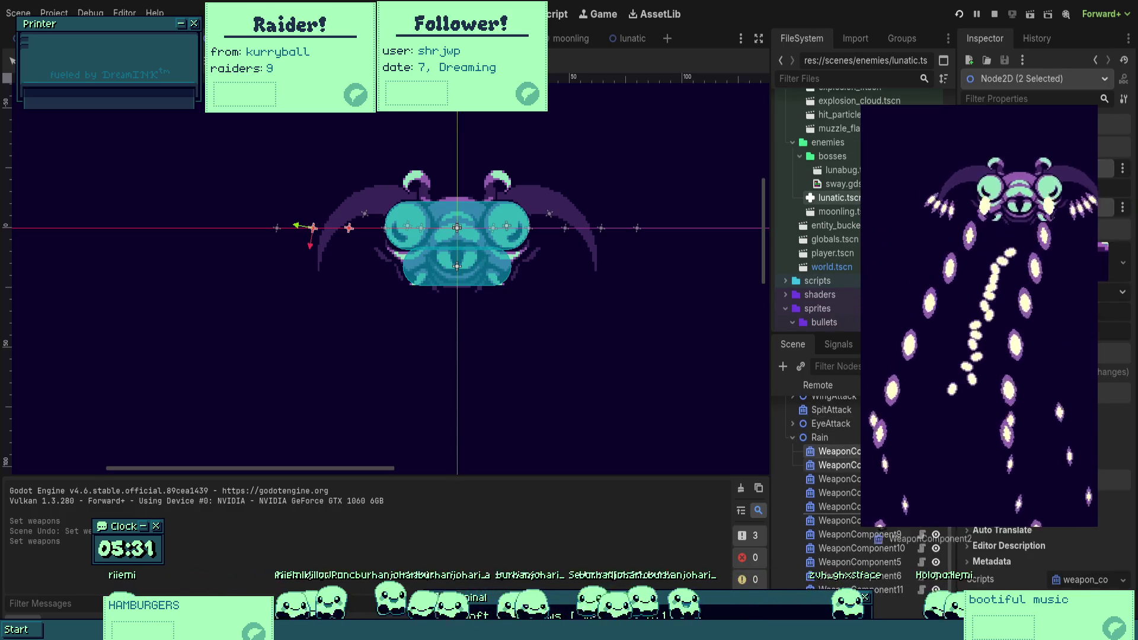
key("ctrl+z")
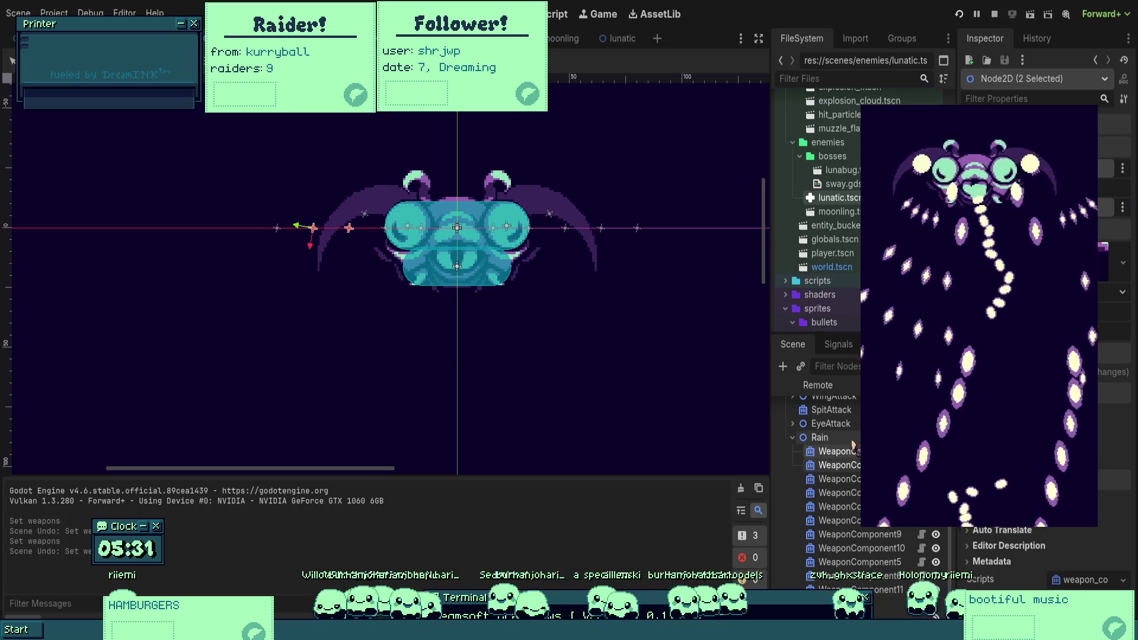
left_click(847, 440)
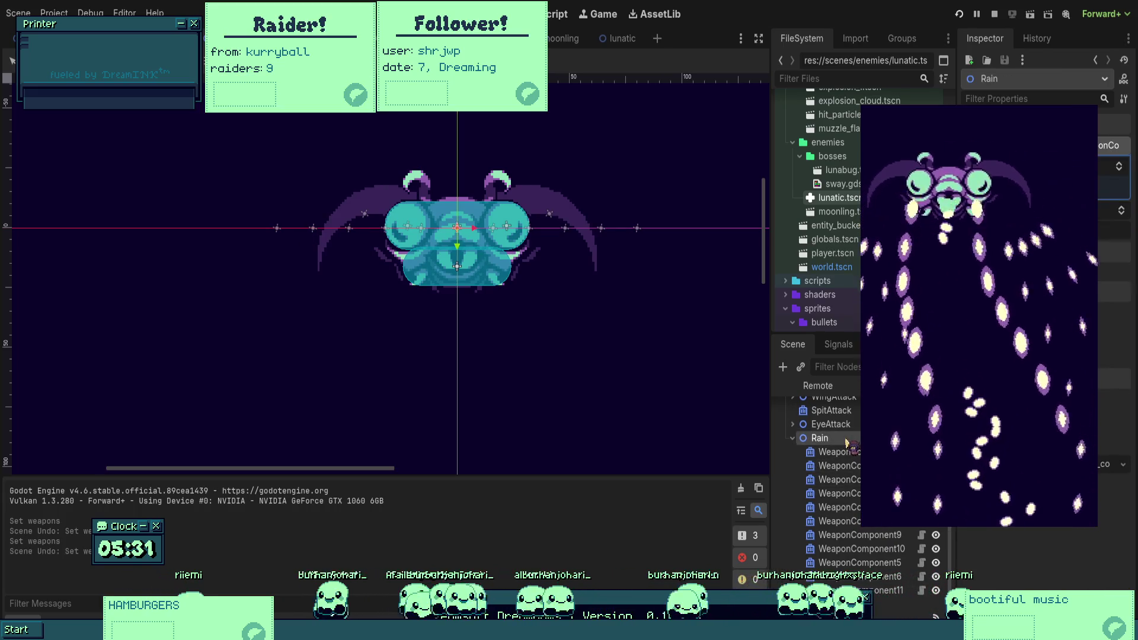
left_click(841, 453)
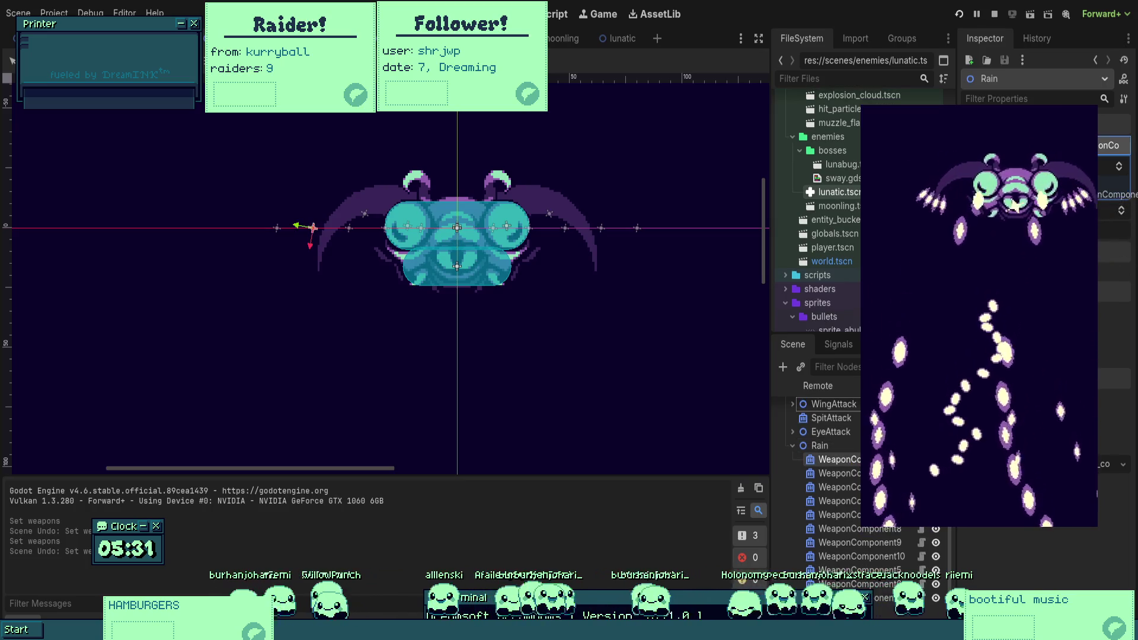
key("ctrl+shift+z")
Step: Add WeaponComponent2 through WeaponComponent11 to Rain's weapons array in the new firing order
left_click(860, 502)
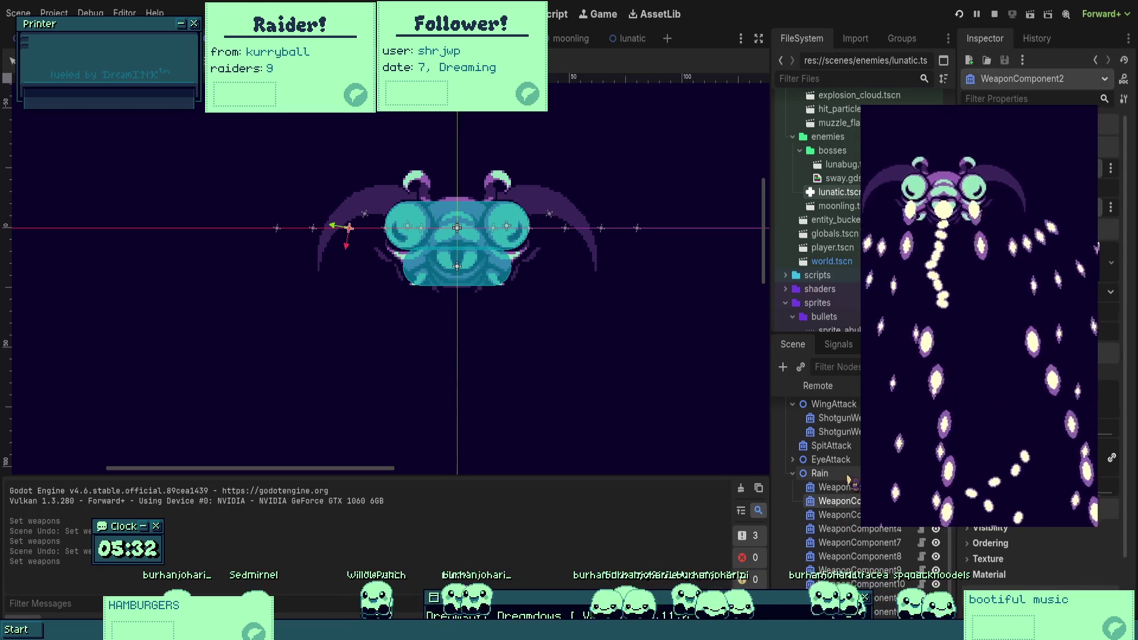
left_click(843, 474)
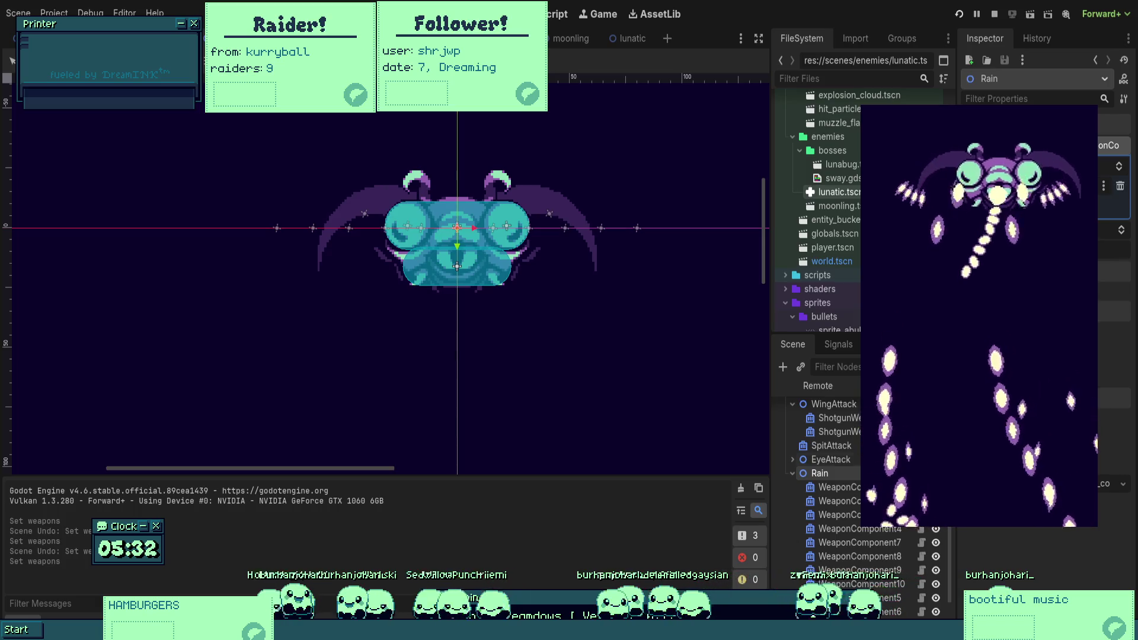
left_click(836, 501)
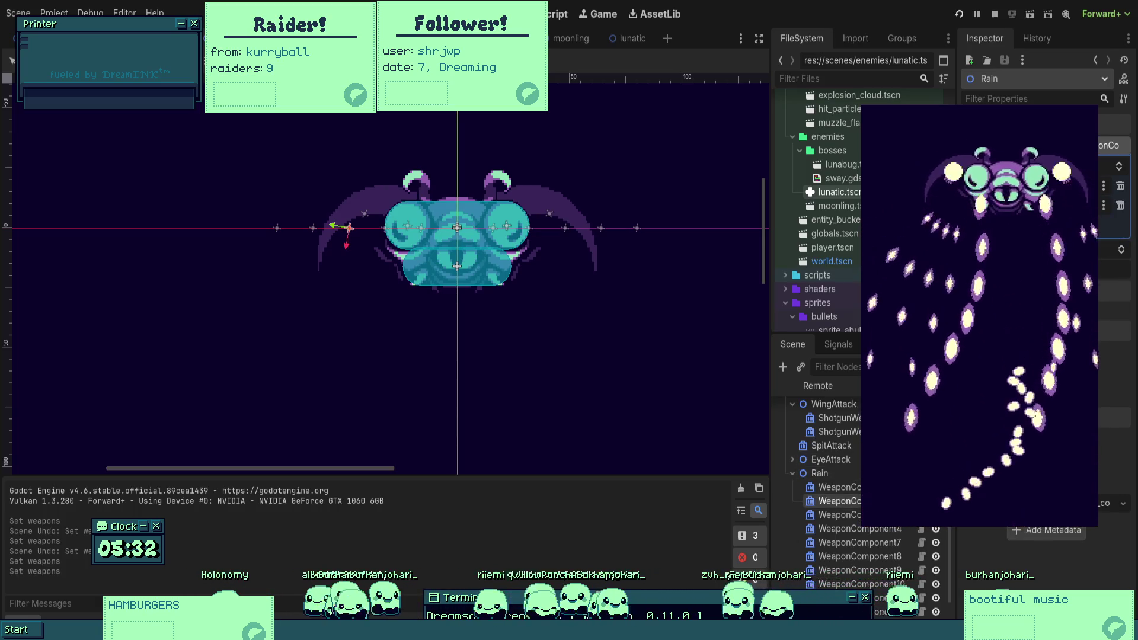
left_click(836, 516)
left_click(879, 534)
left_click(793, 467)
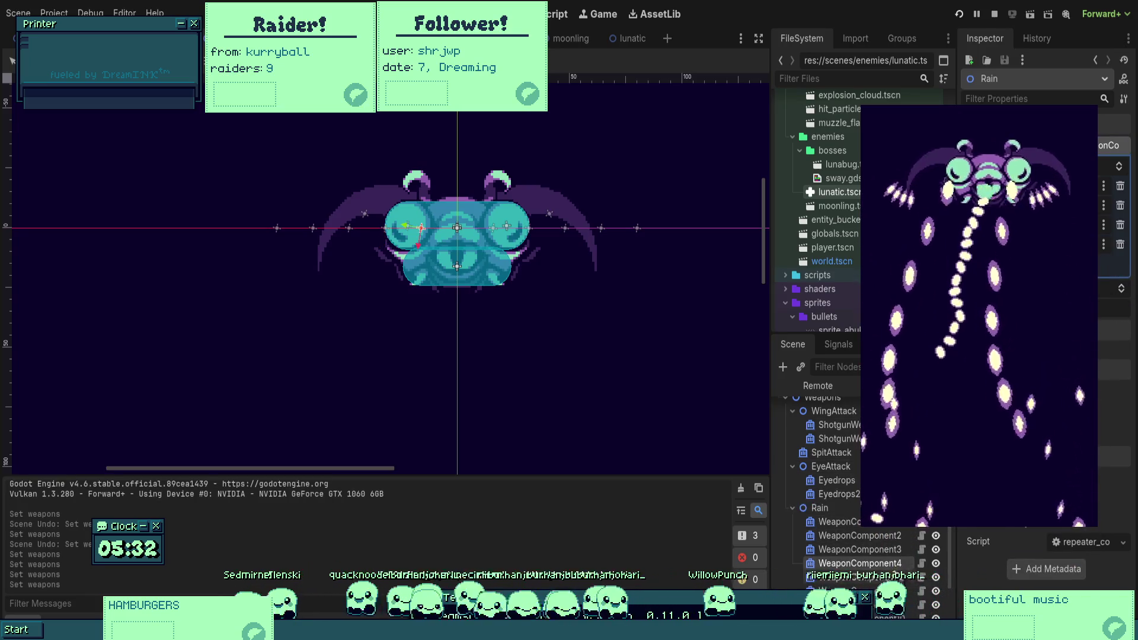
left_click(820, 508)
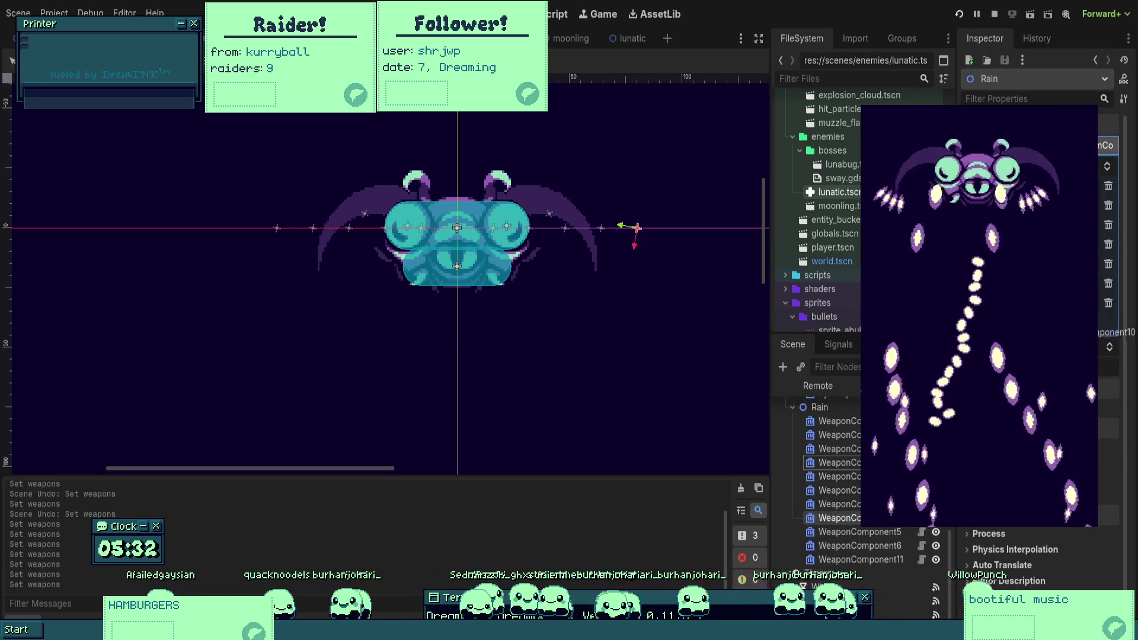
left_click(876, 560)
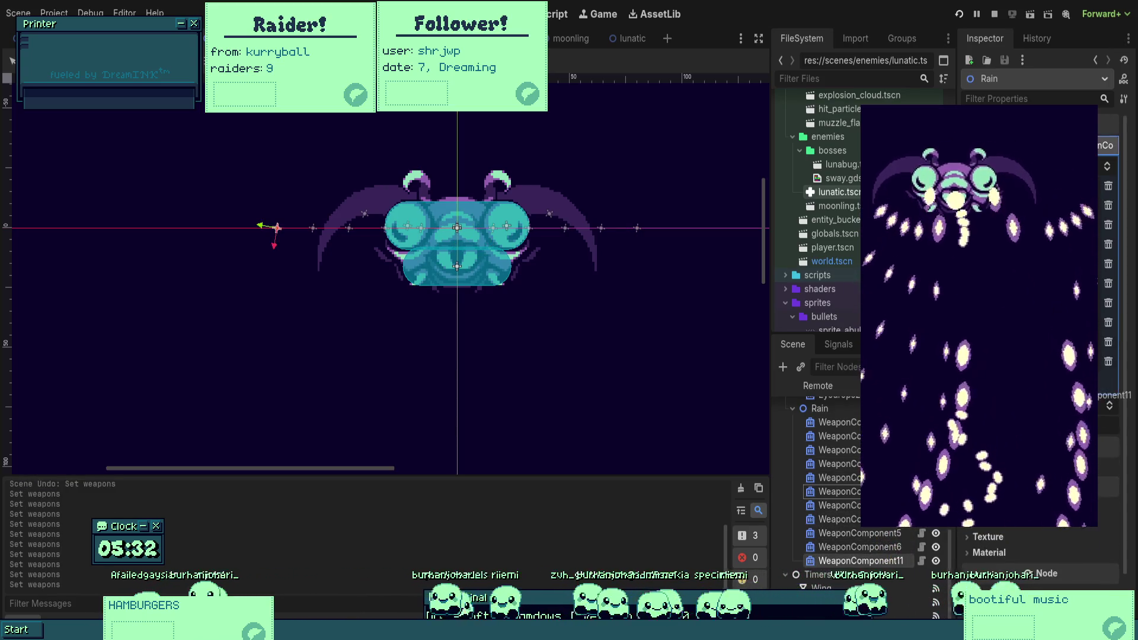
Step: Reload then stop the game, inspect the Rain timer, and open lunabug.gd at _on_rain_timeout
left_click(961, 17)
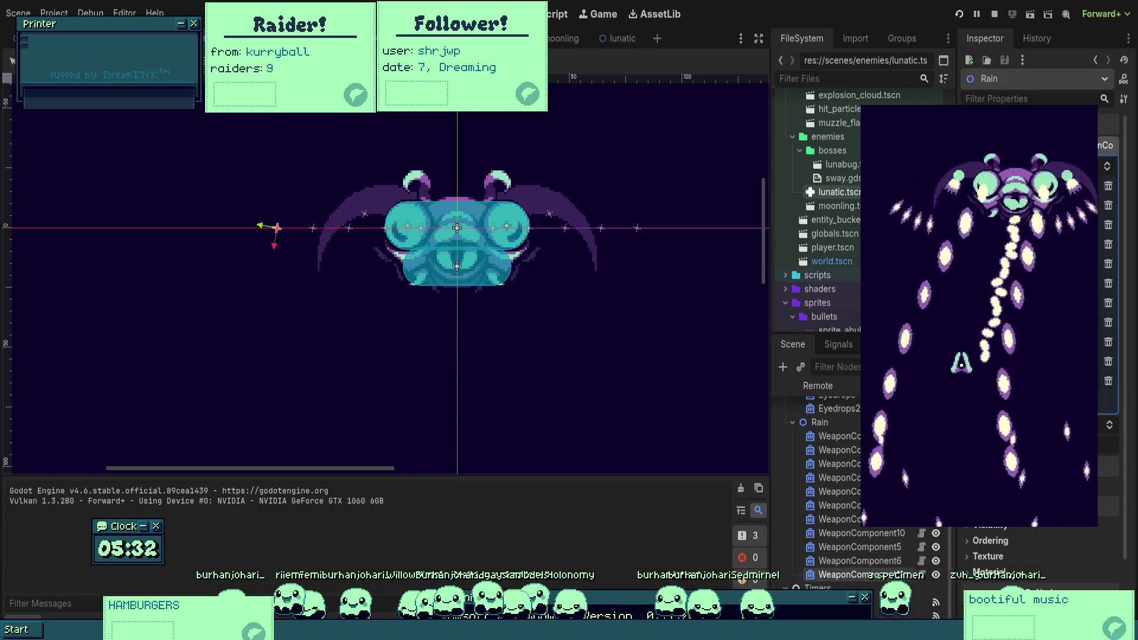
key("F8")
left_click(867, 405)
left_click(827, 596)
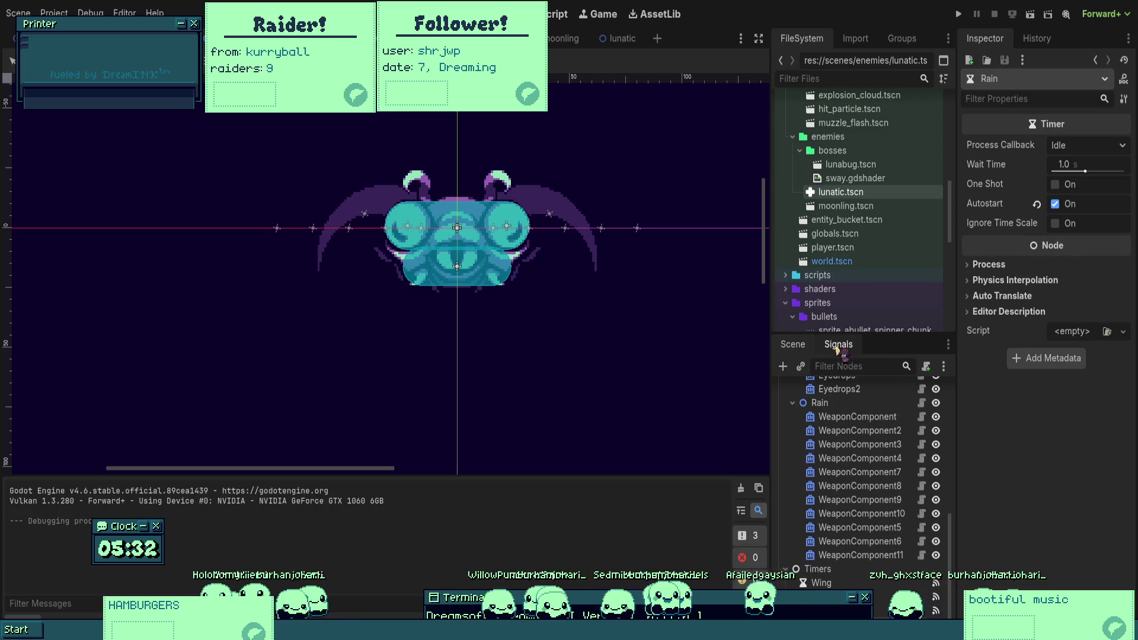
scroll(908, 493, "up", 5)
scroll(908, 492, "up", 3)
left_click(921, 389)
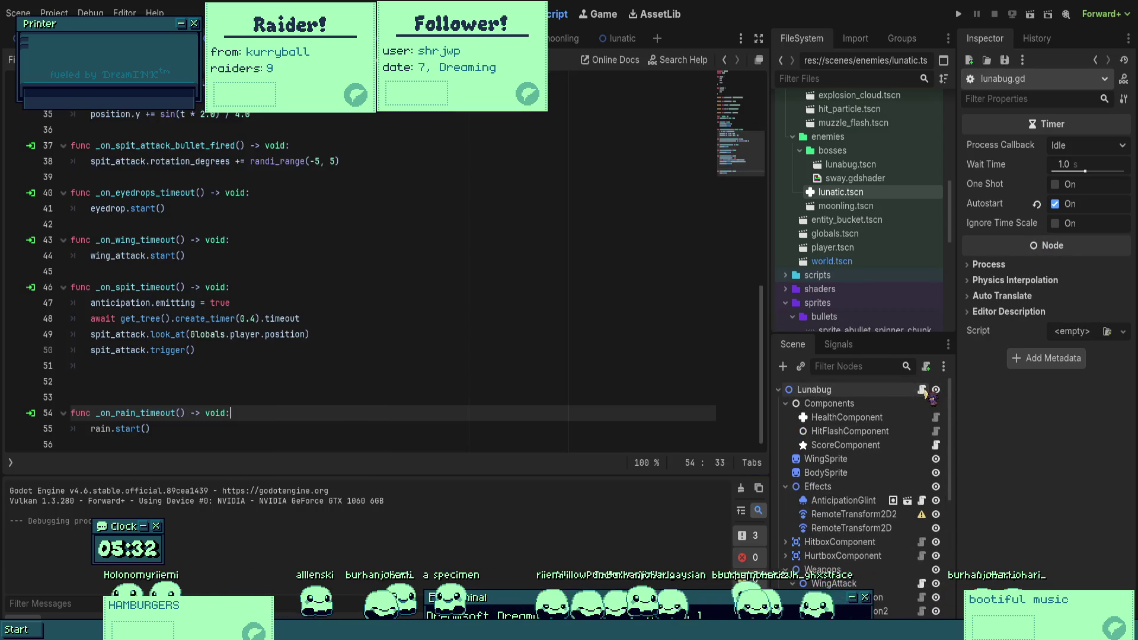
Step: Remove the blank lines, add print("meow") inside _on_rain_timeout, save, and run the game
key("Home")
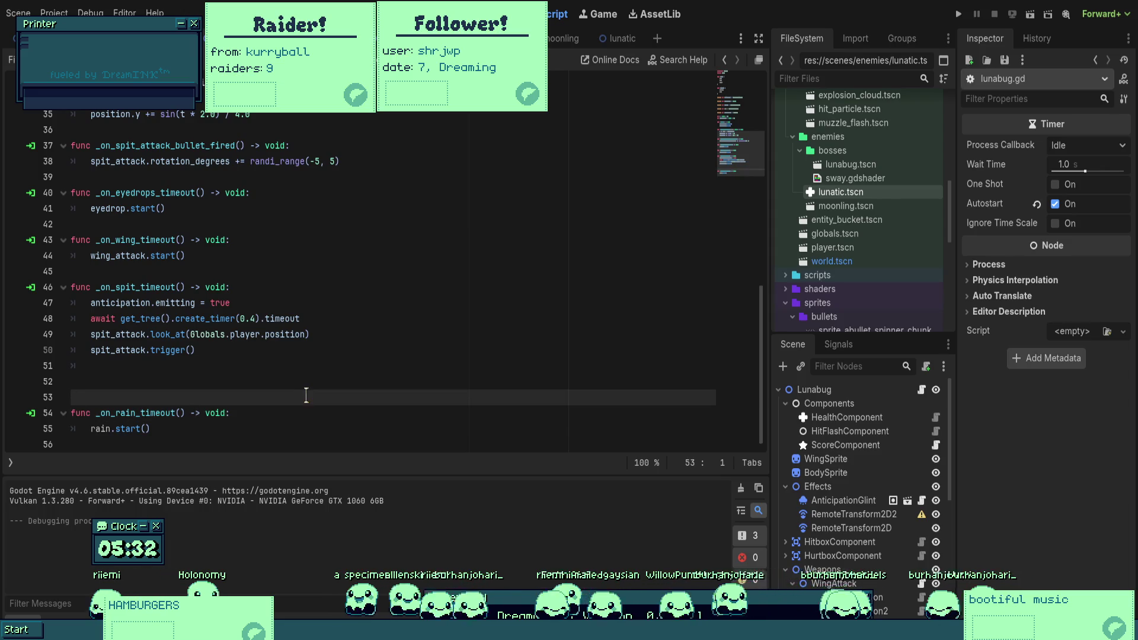
key("BackSpace")
key("BackSpace")
left_click(307, 383)
key("Return")
type("(\"meo")
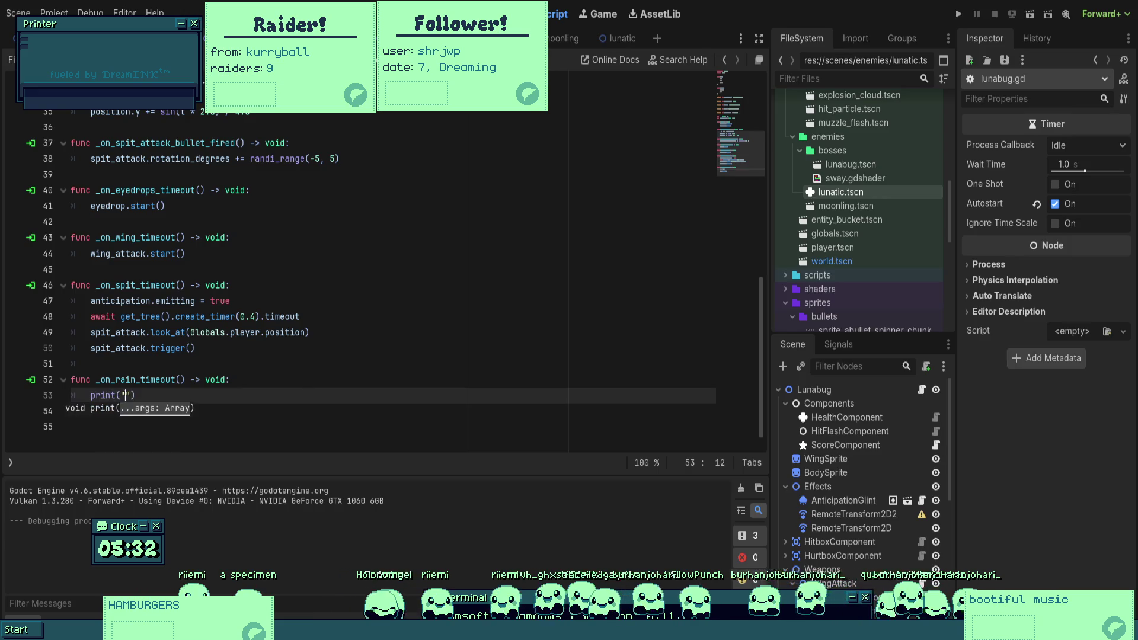
type("w")
key("ctrl+s")
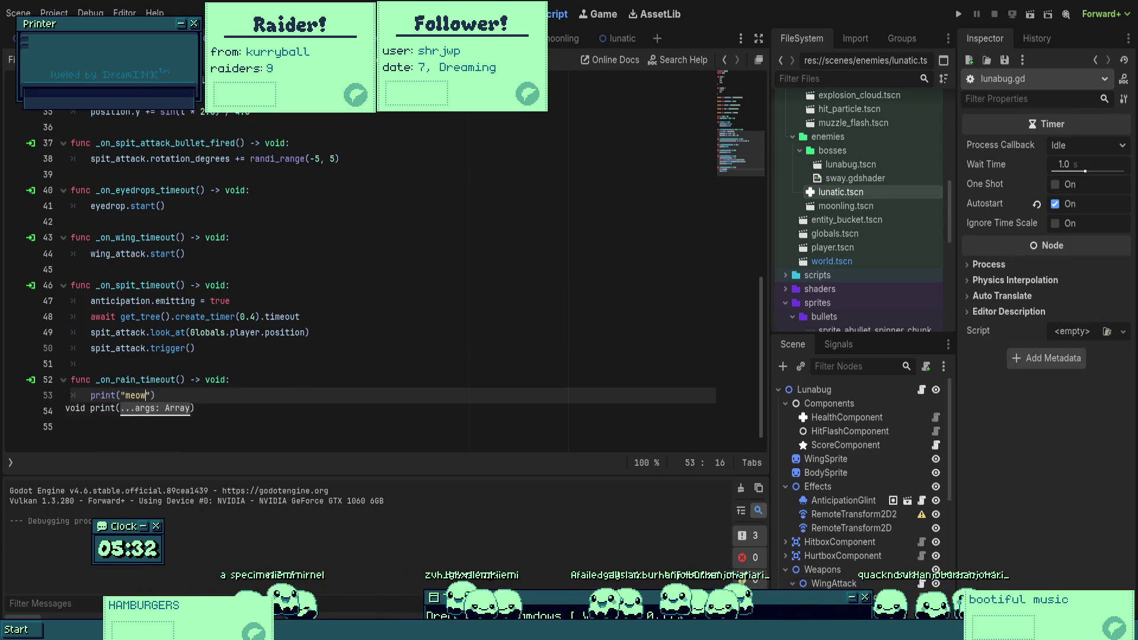
left_click(959, 14)
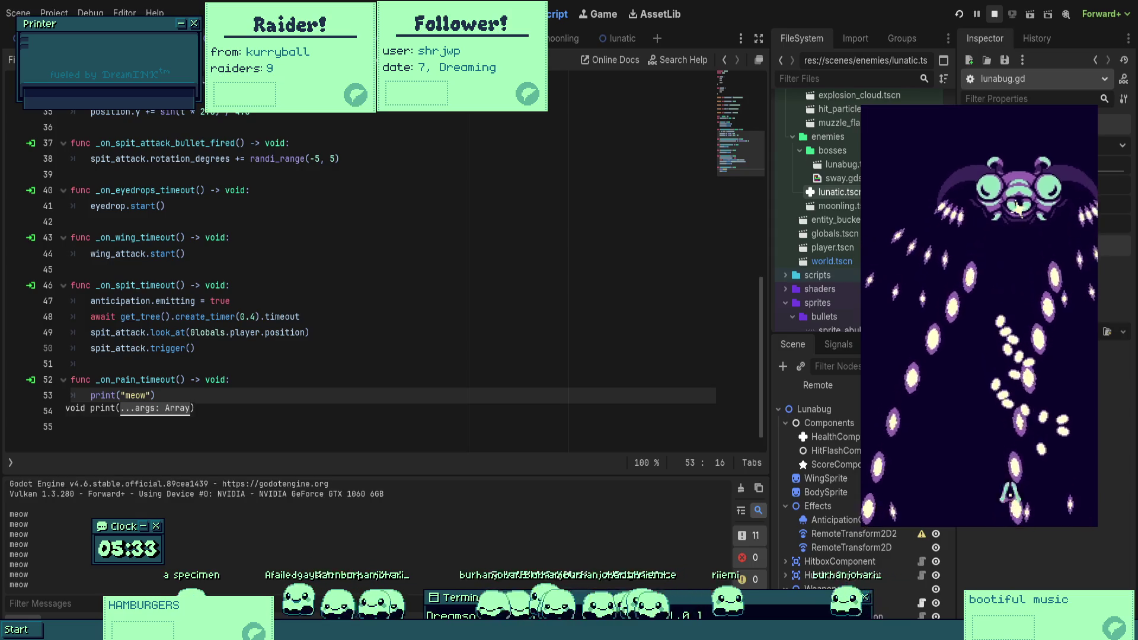
Step: Stop the game and select a WeaponComponent under Rain to view its bullet settings
key("F8")
scroll(860, 462, "down", 5)
left_click(860, 474)
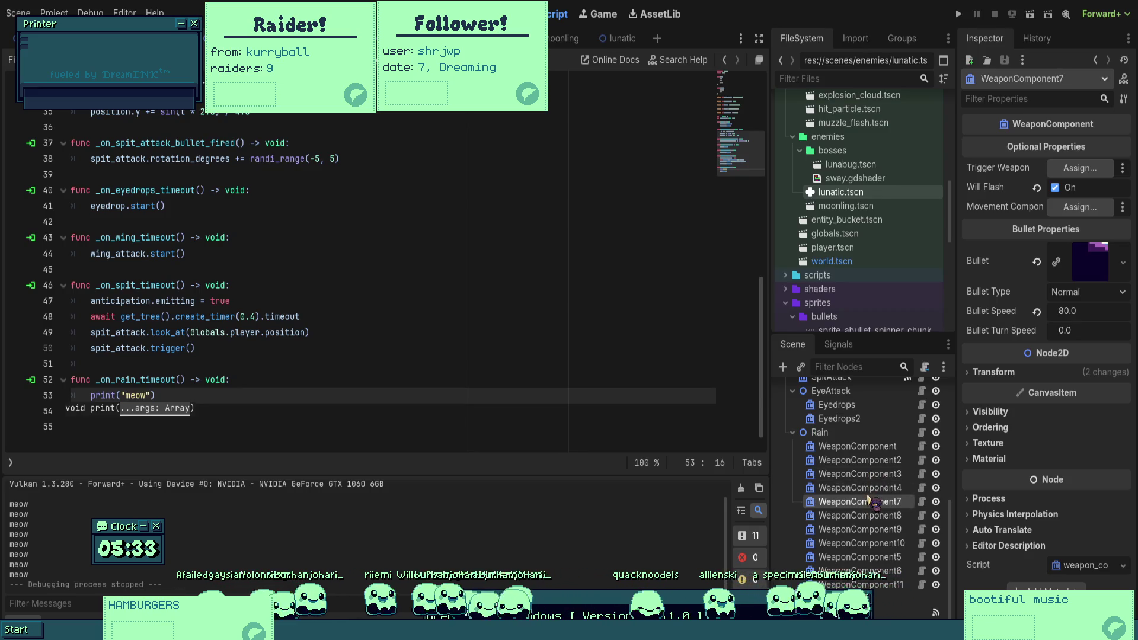
Step: Compare Rain's 11 weapons, 3 repeats and 1.2 interval with EyeAttack, then reopen lunabug.gd at the meow line
left_click(854, 436)
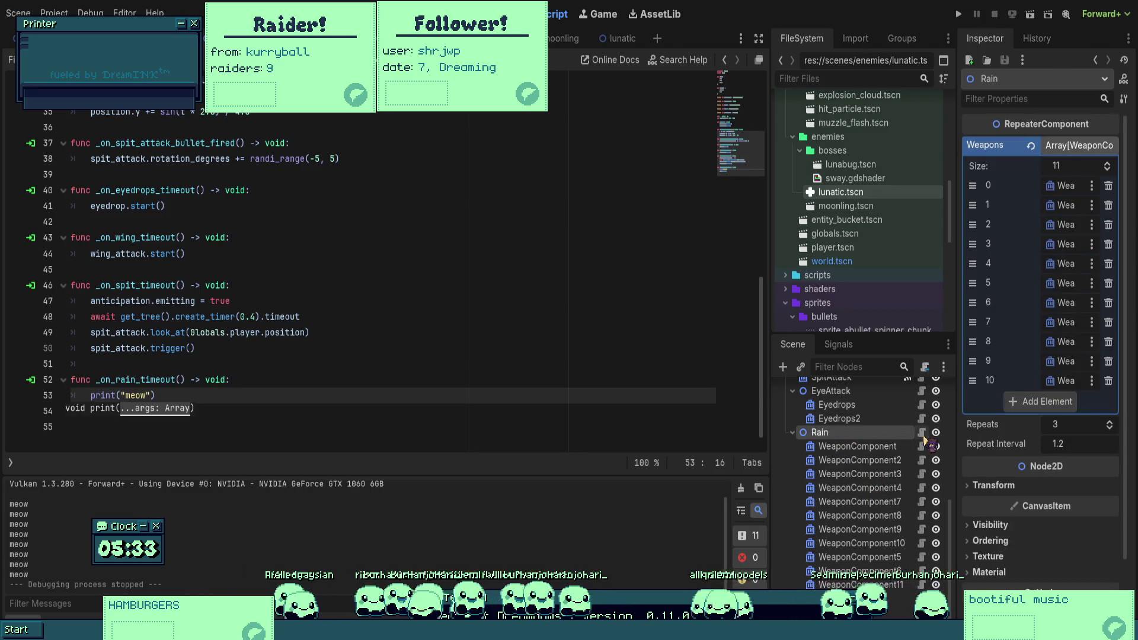
scroll(901, 437, "up", 2)
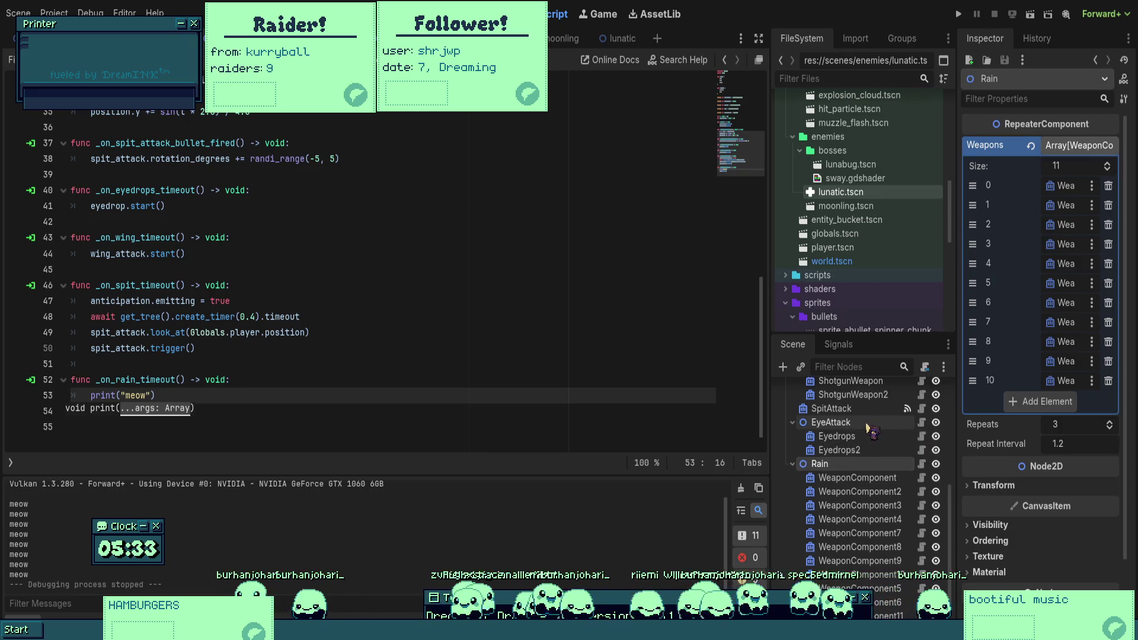
left_click(869, 428)
left_click(869, 465)
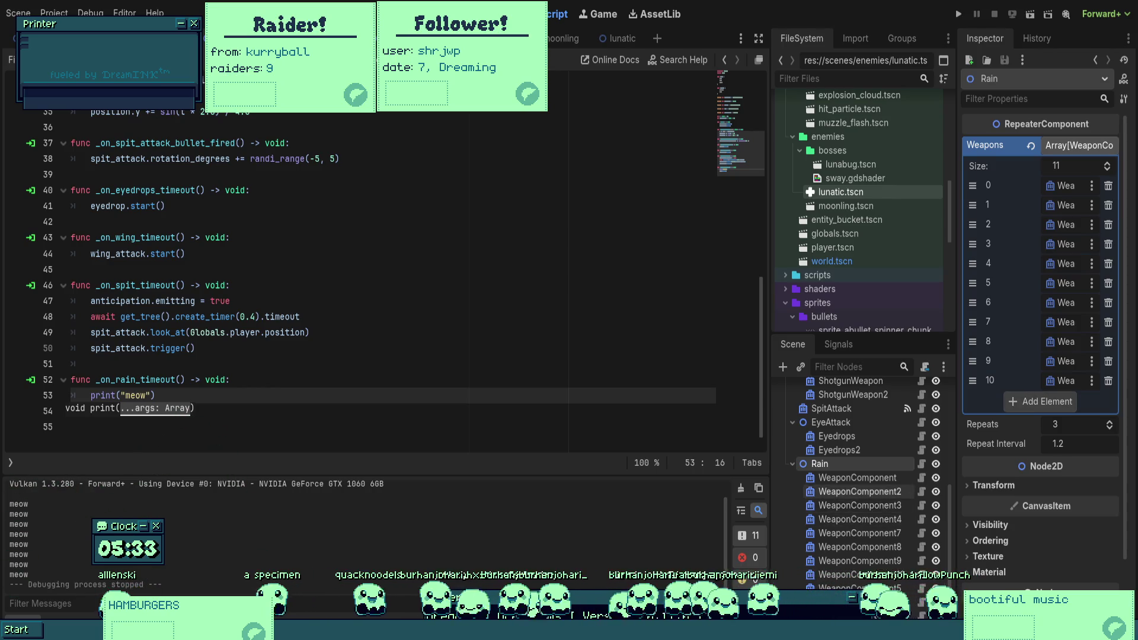
scroll(860, 504, "up", 10)
left_click(921, 390)
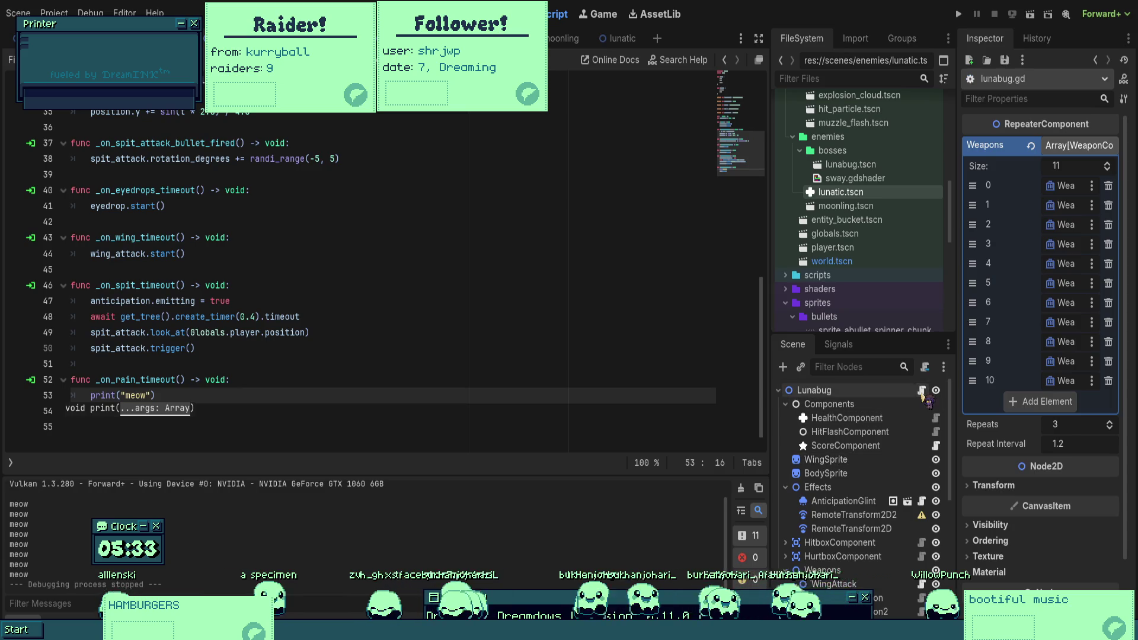
left_click(579, 390)
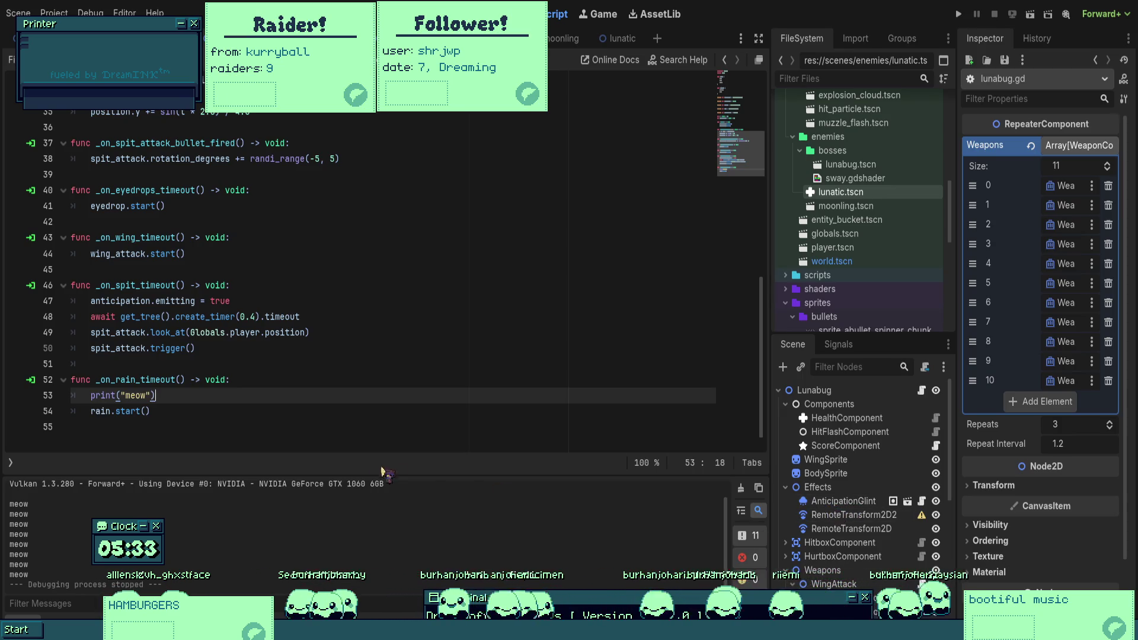
Step: Delete the meow debug print from the rain callback and save the script
key("BackSpace")
key("BackSpace")
key("BackSpace")
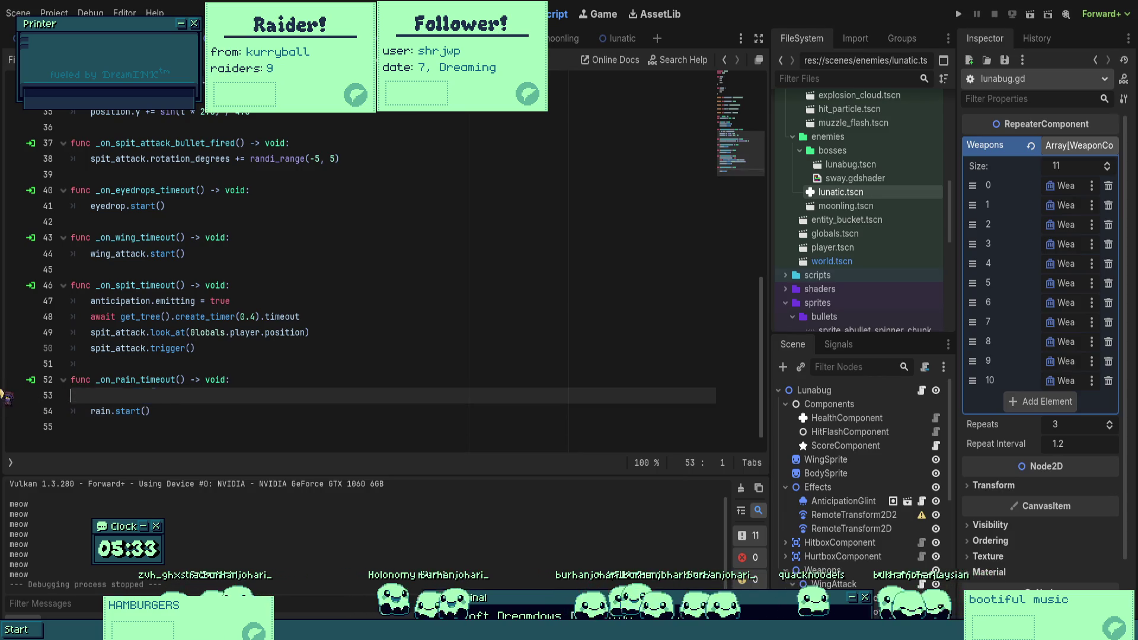
left_click(680, 455)
key("ctrl+s")
scroll(860, 474, "down", 5)
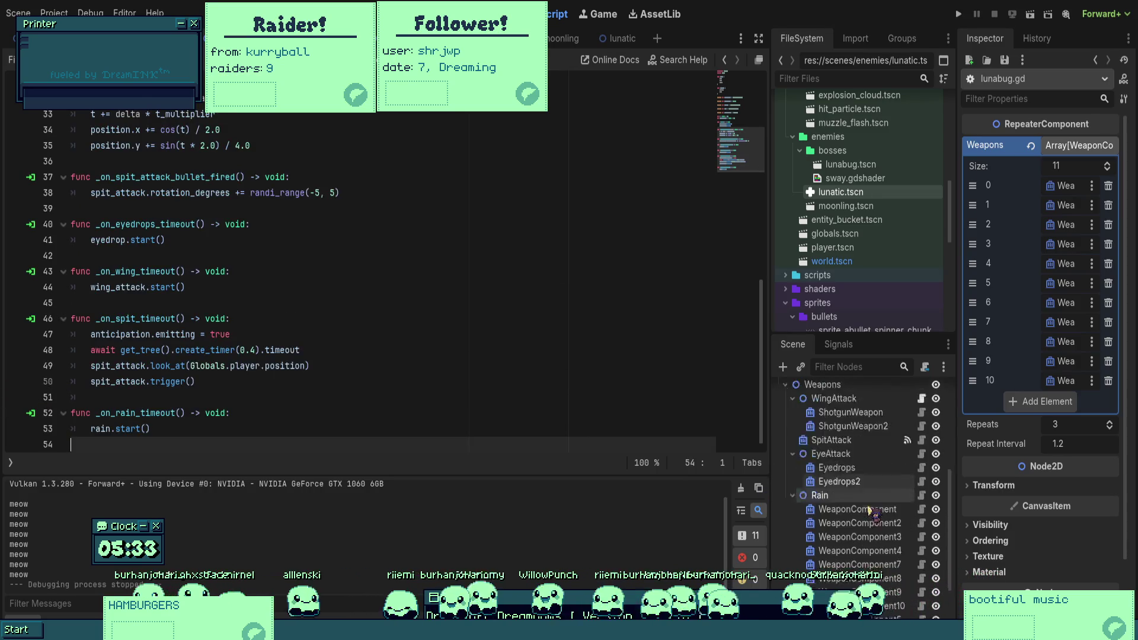
Step: Review the timer loop in repeater_component.gd, raise Rain's repeats from 3 to 4, and save the scene
left_click(922, 435)
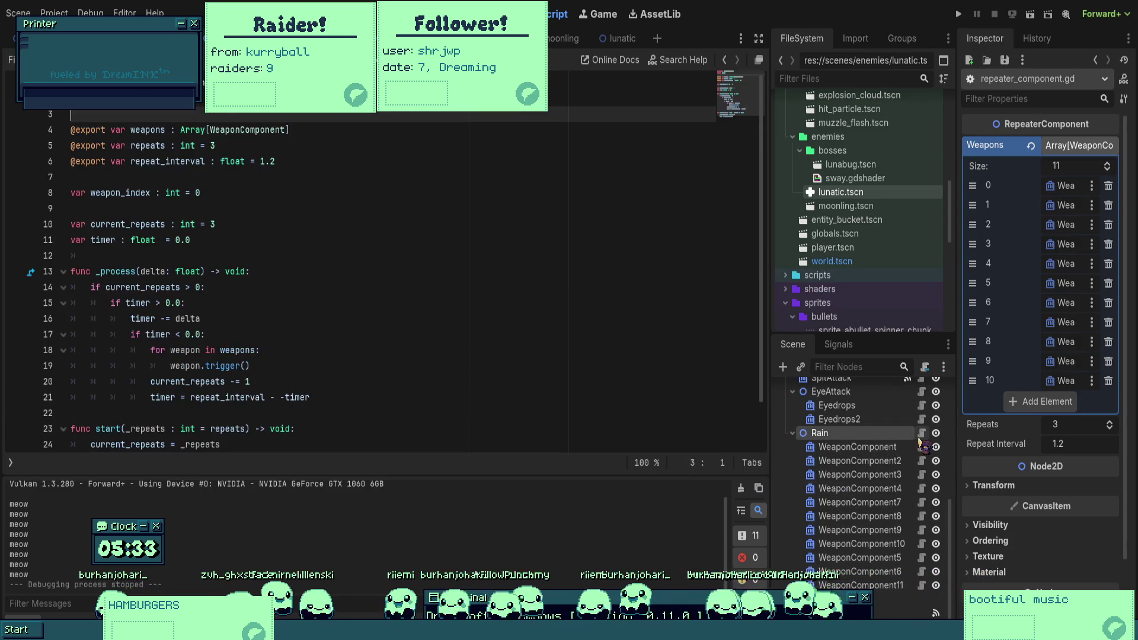
left_click(376, 394)
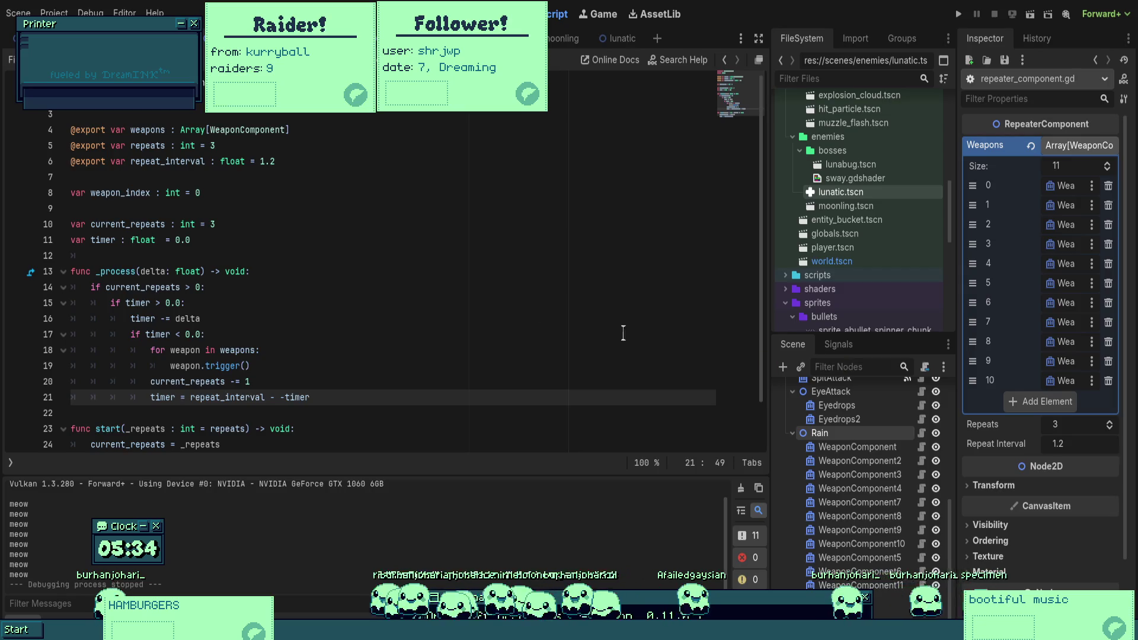
left_click(506, 303)
left_click(1110, 425)
left_click(1093, 445)
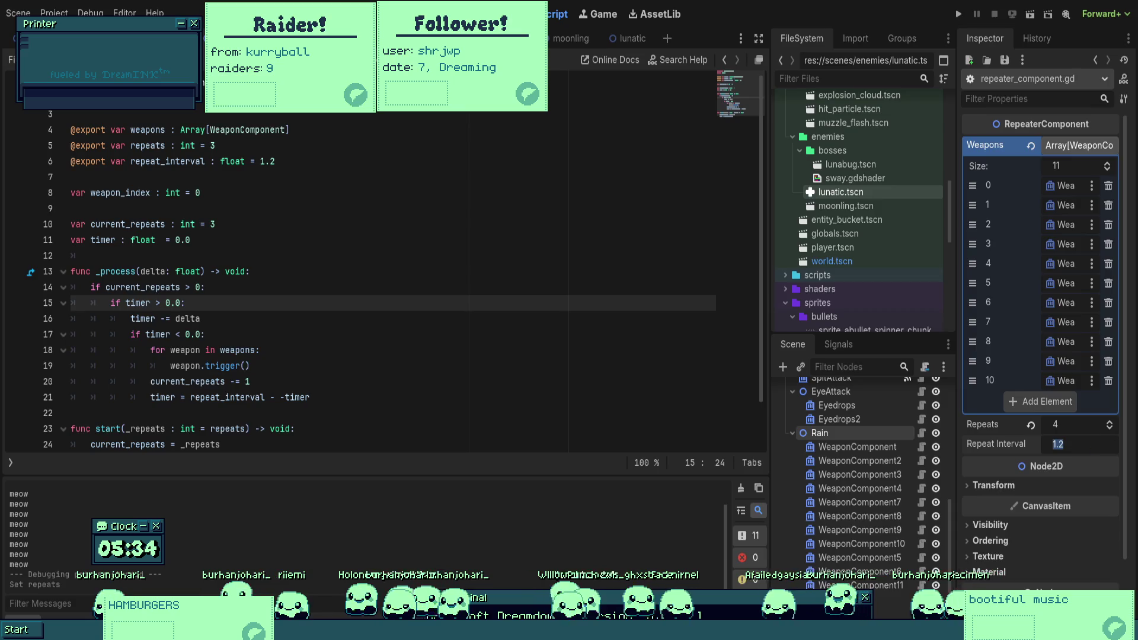
key("ctrl+s")
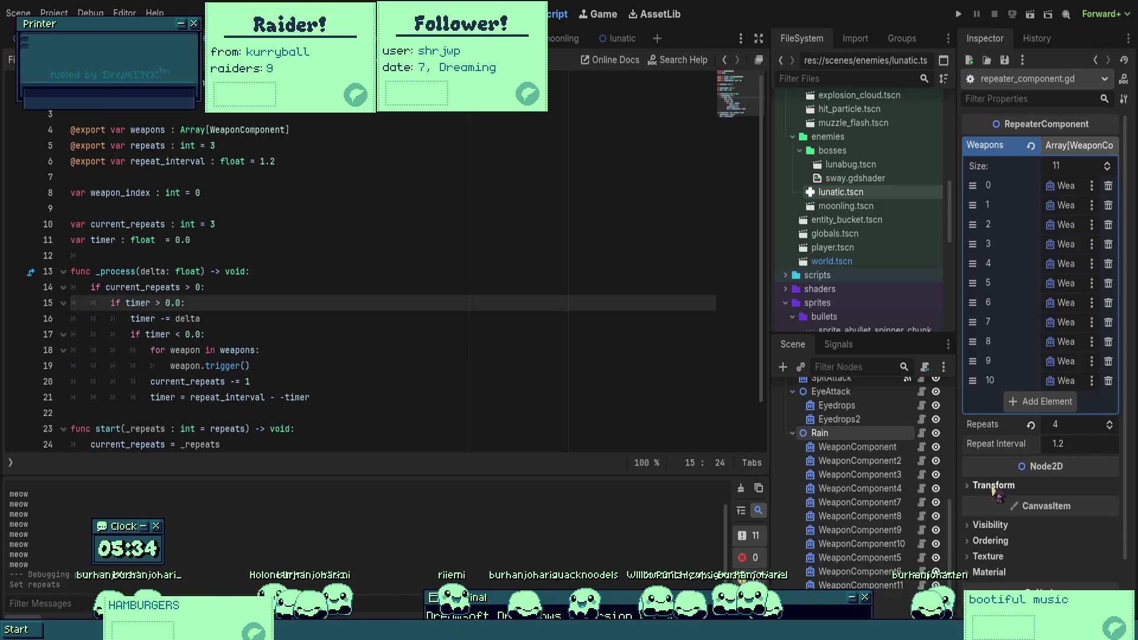
left_click(477, 13)
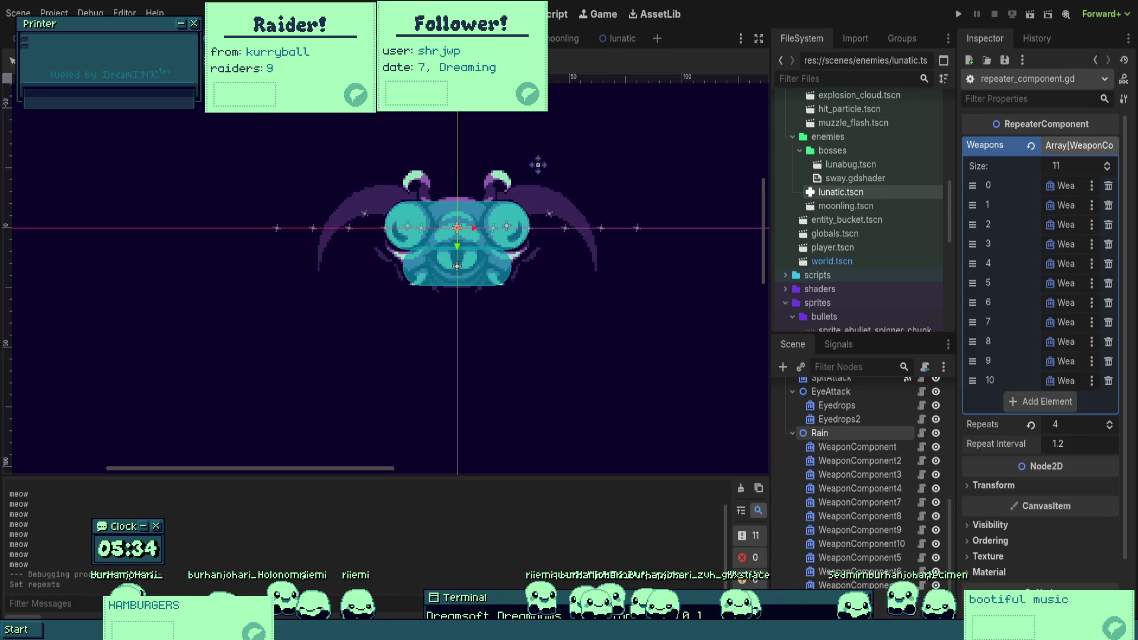
Step: Play-test the four-repeat rain attack, steering the ship down-left, then stop the game
left_click(960, 14)
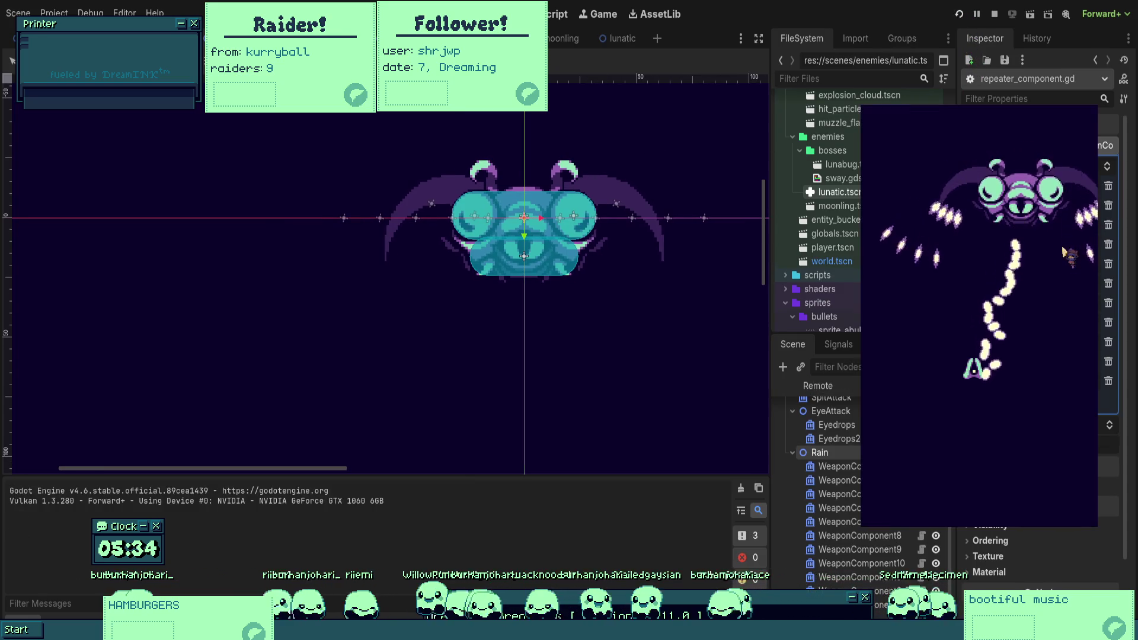
key("Down")
key("Left")
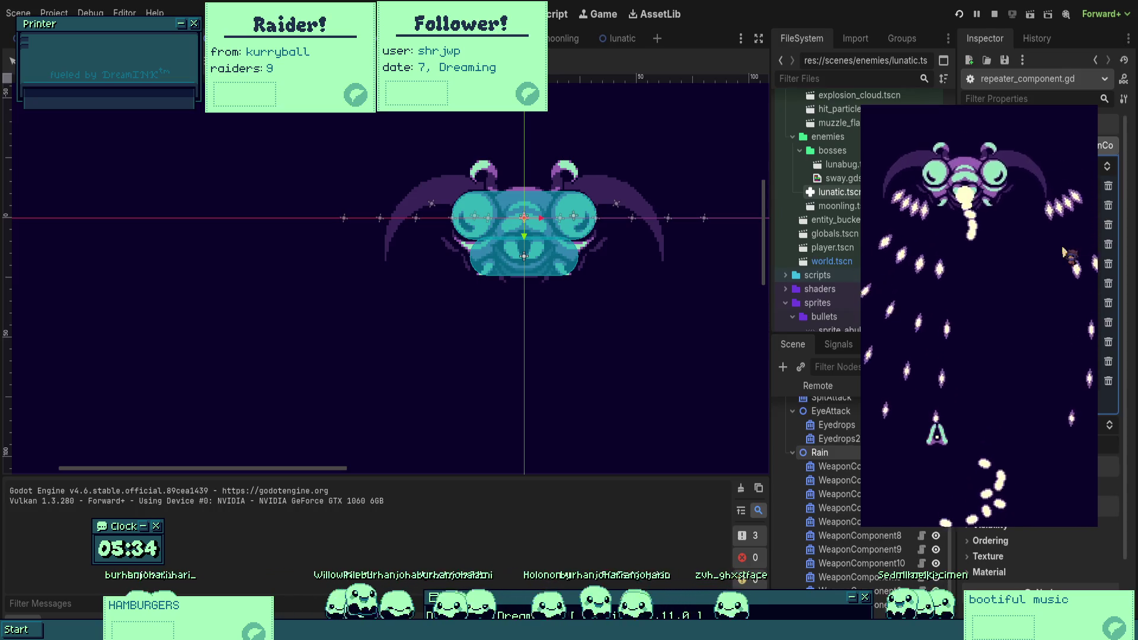
key("Down")
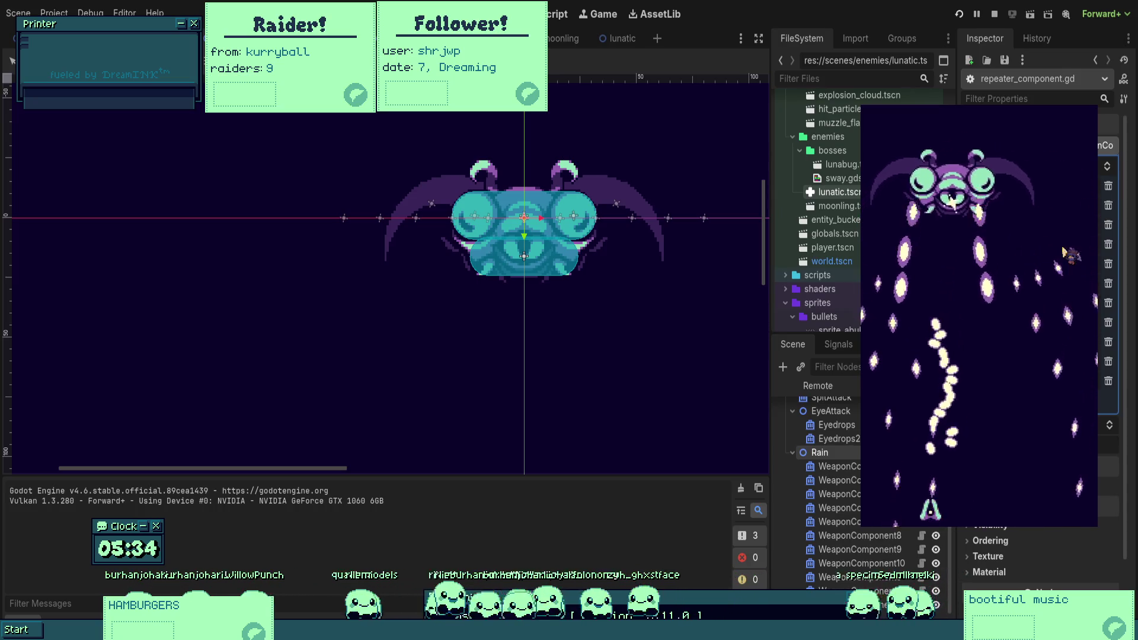
key("F8")
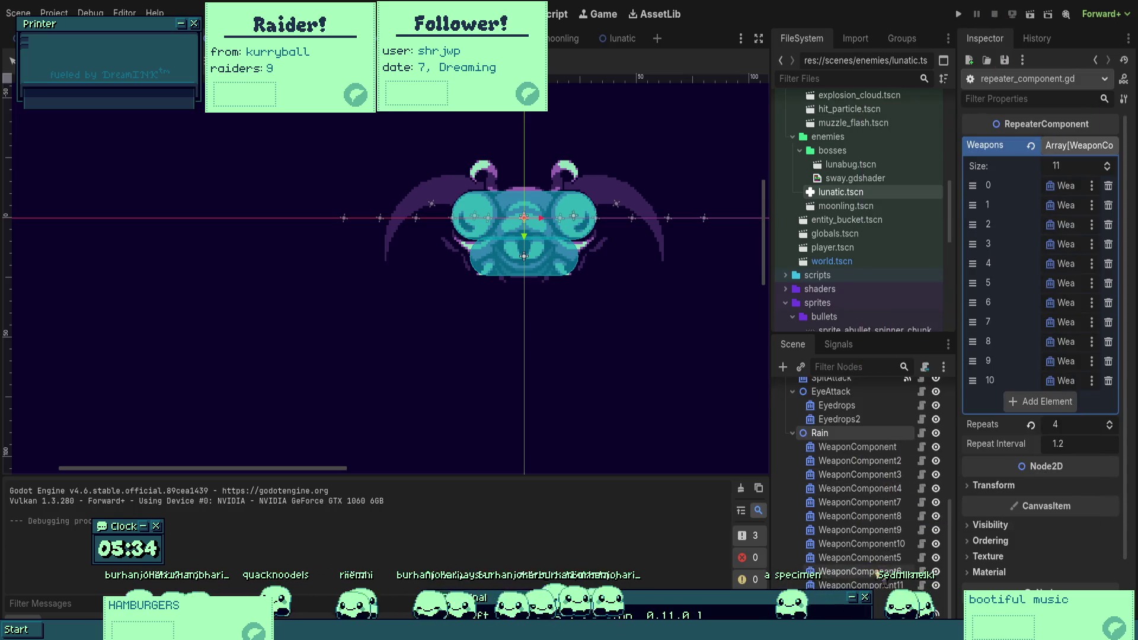
Step: Select the Wing timer and the other attack timers and turn off their autostart
left_click(868, 585)
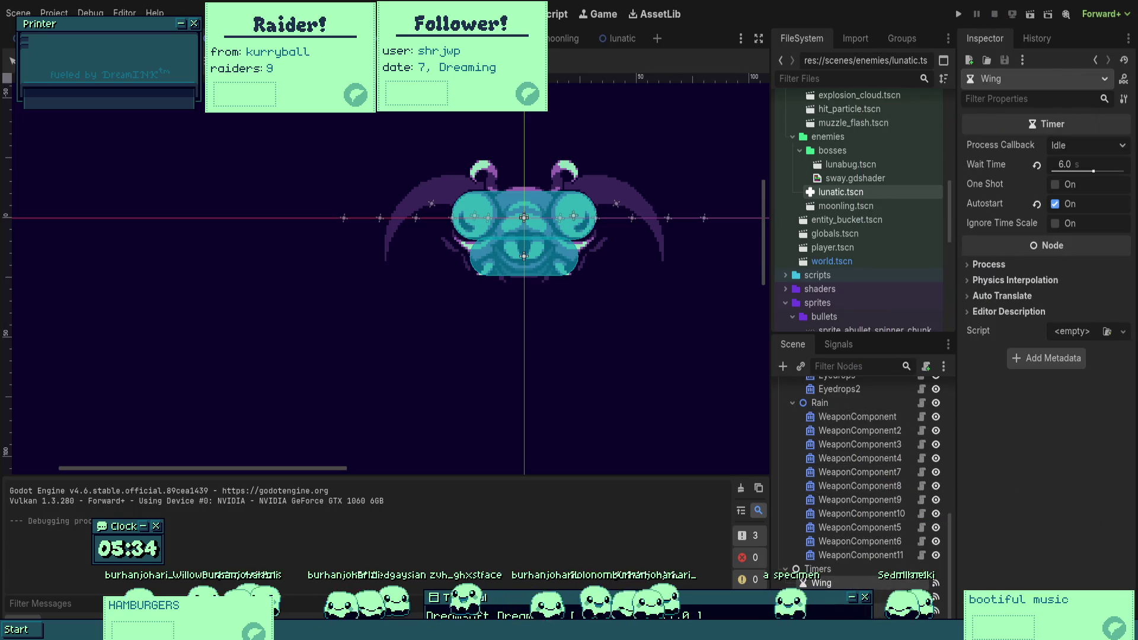
left_click(867, 611, "shift")
left_click(1056, 205)
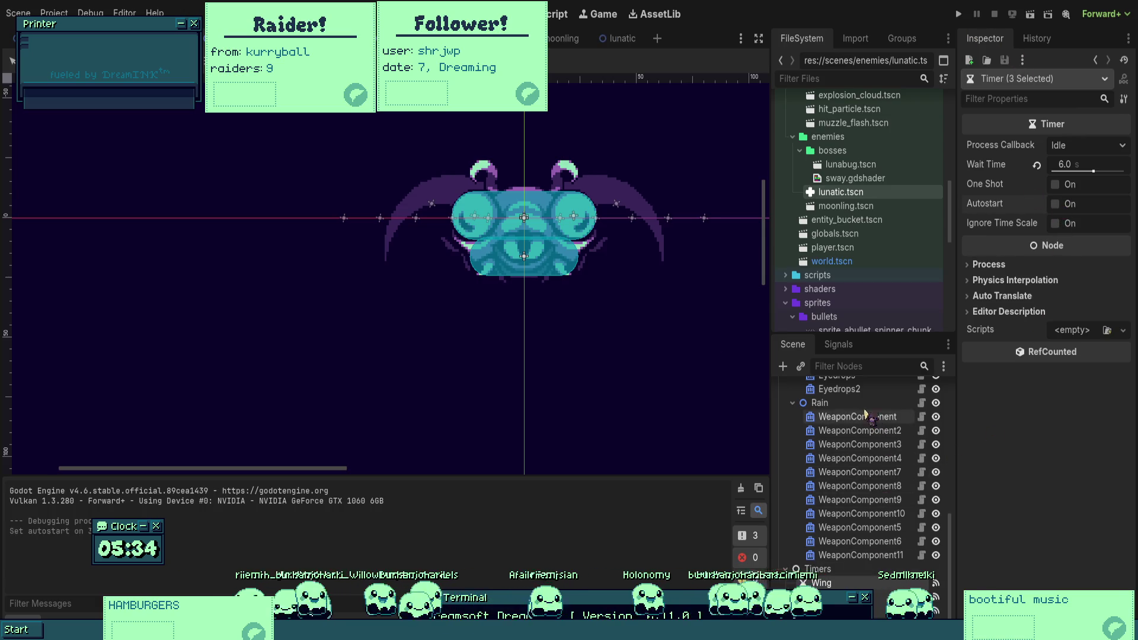
Step: Open repeater_component.gd from the Rain node, set a breakpoint on line 25, and run the game
left_click(889, 404)
left_click(922, 404)
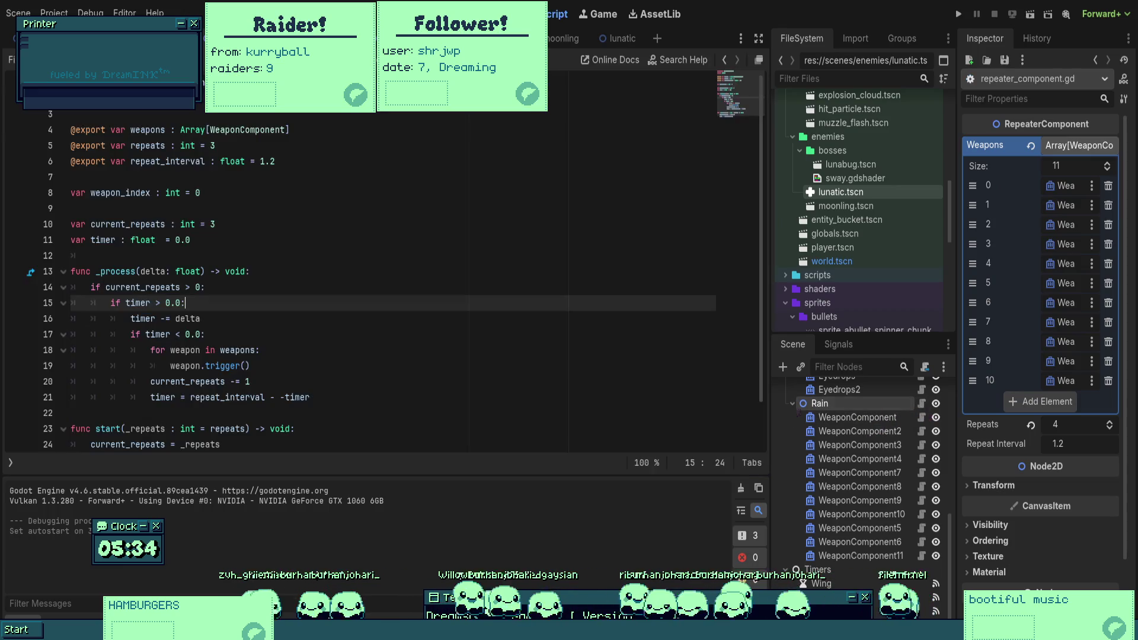
left_click(182, 318)
scroll(182, 318, "down", 1)
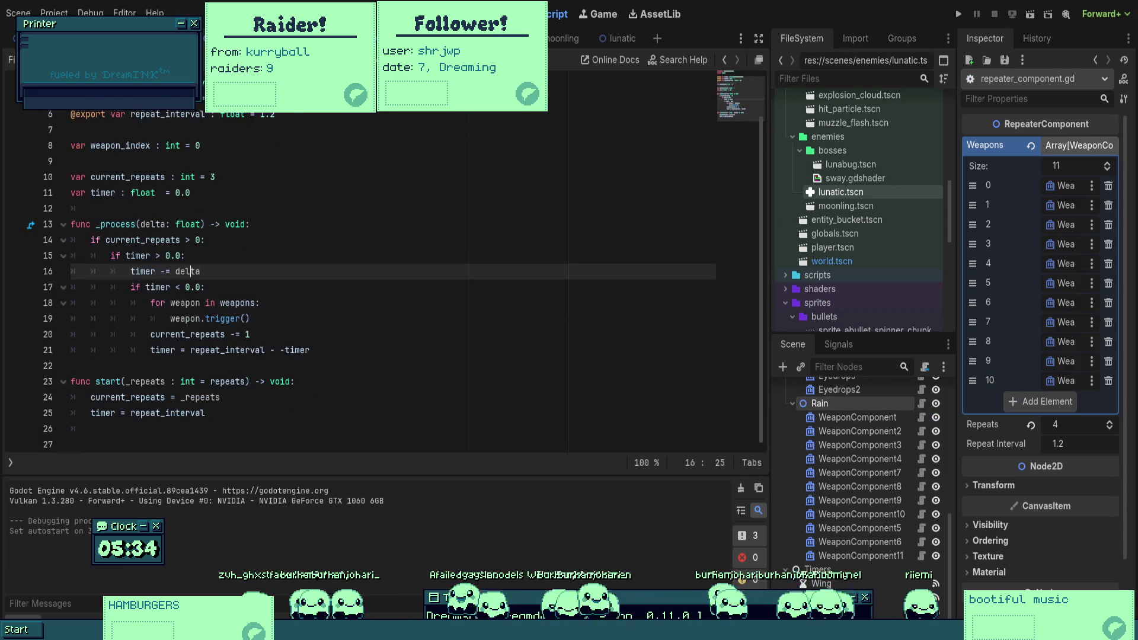
left_click(29, 417)
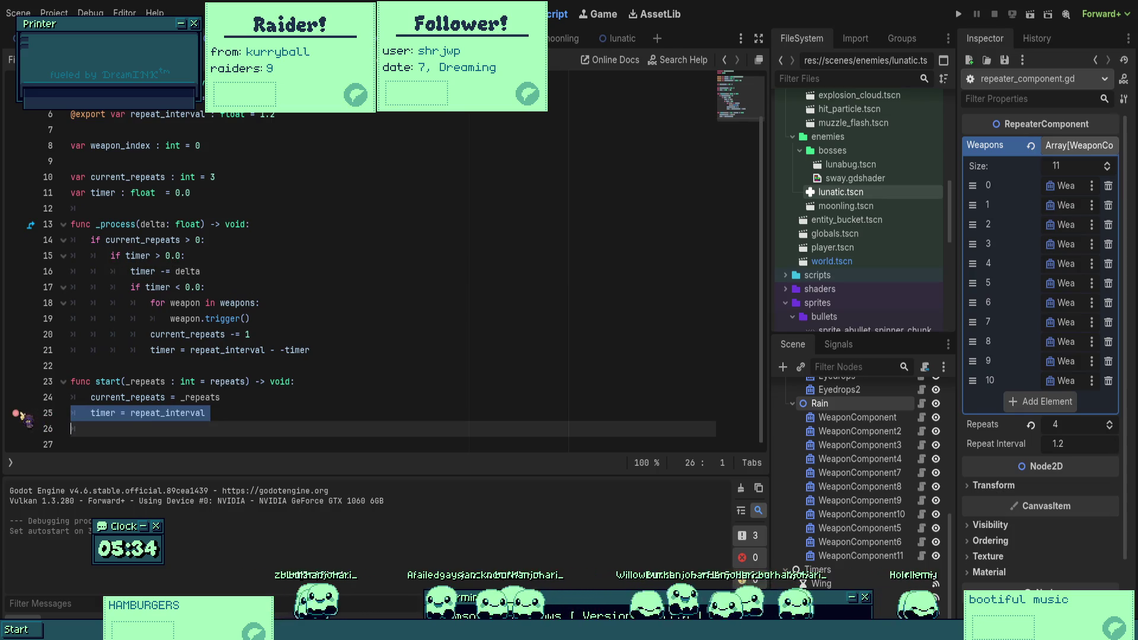
left_click(959, 13)
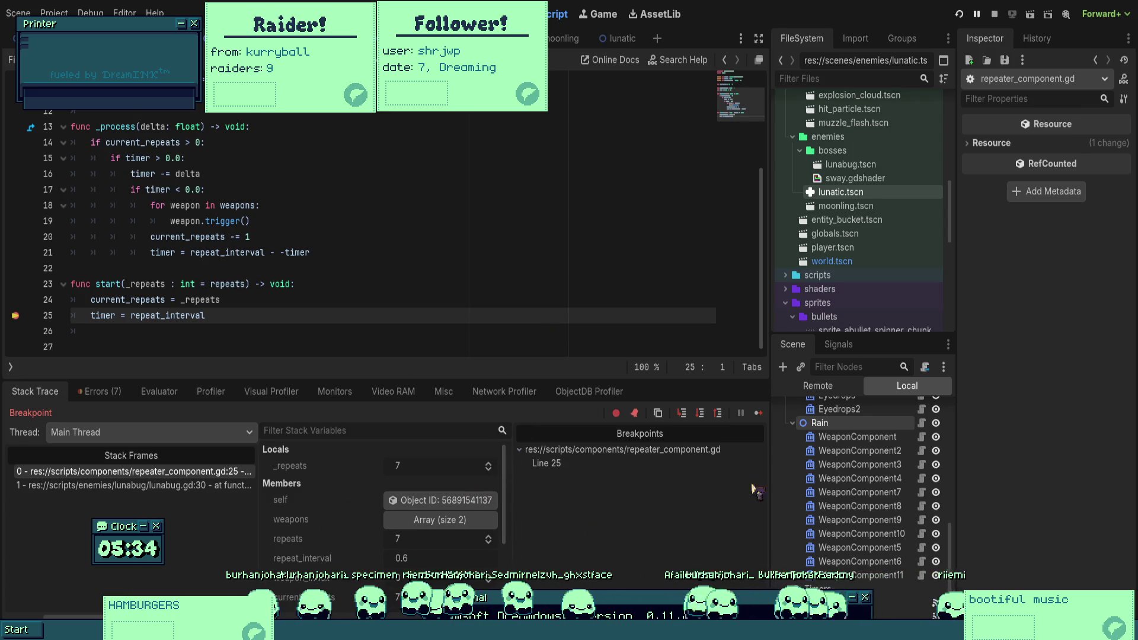
Step: Continue the game past the line 25 breakpoint eight times in the debugger
left_click(759, 414)
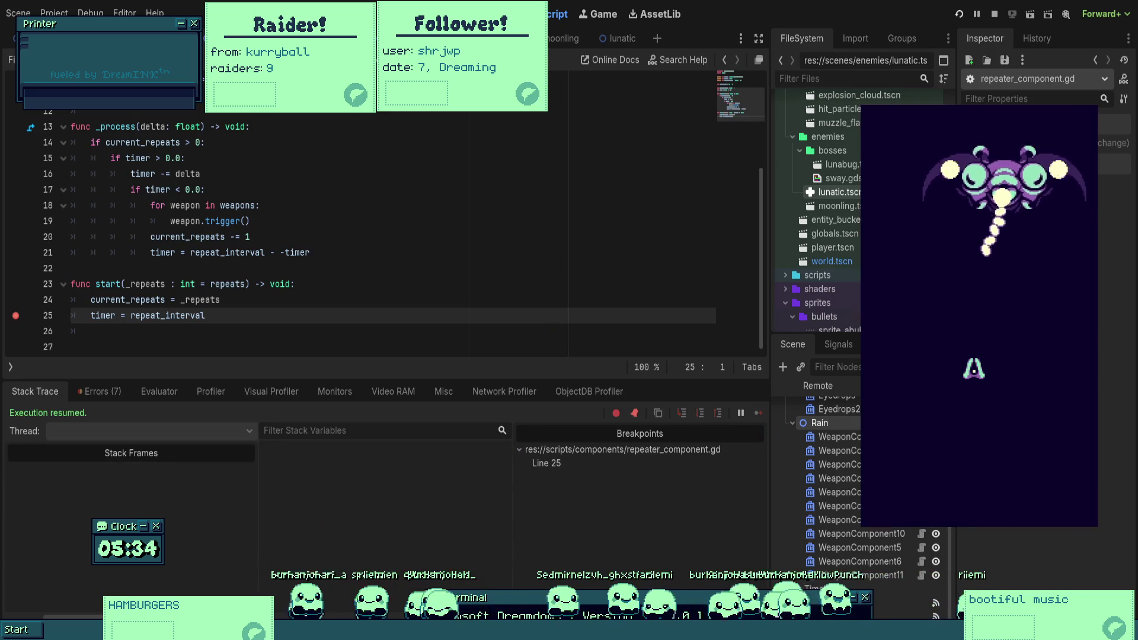
left_click(759, 413)
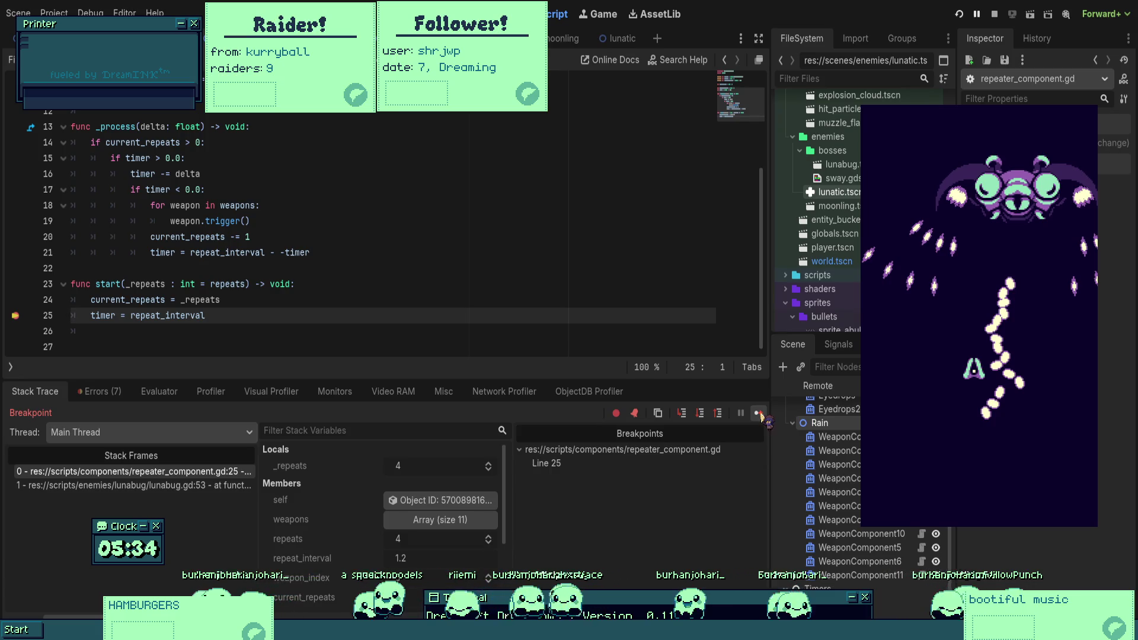
left_click(759, 413)
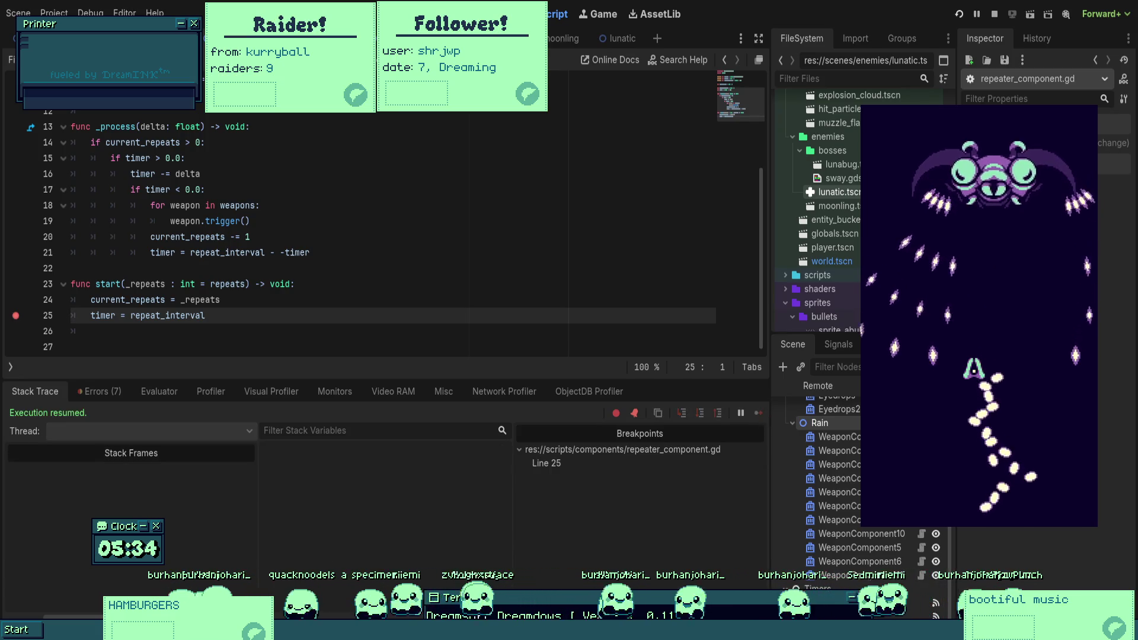
left_click(759, 413)
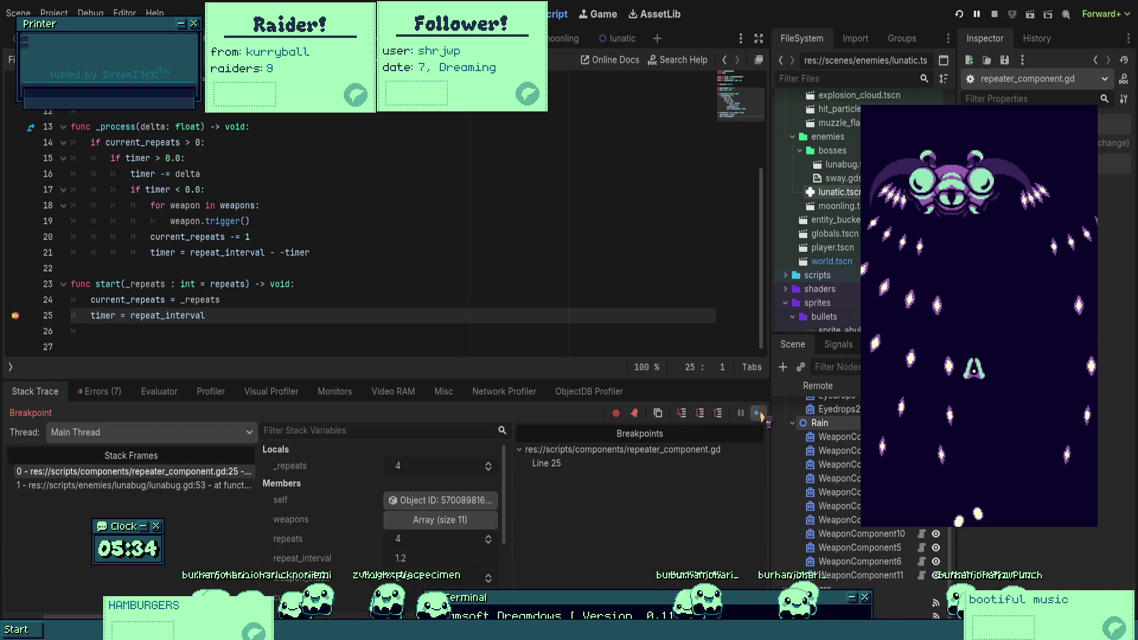
left_click(759, 413)
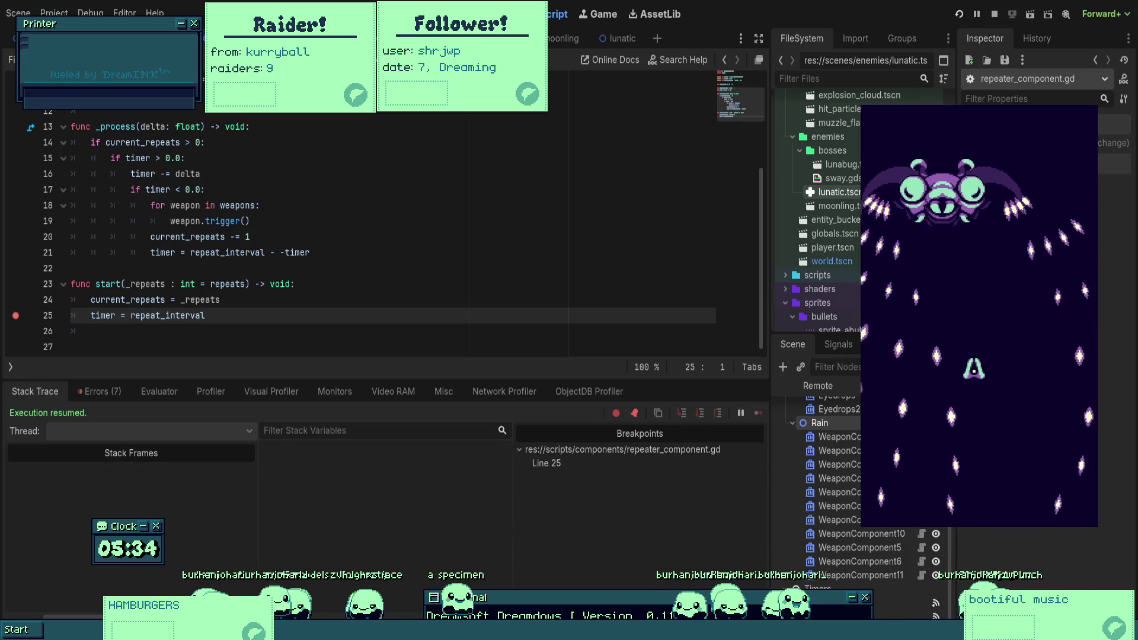
left_click(759, 413)
left_click(759, 413)
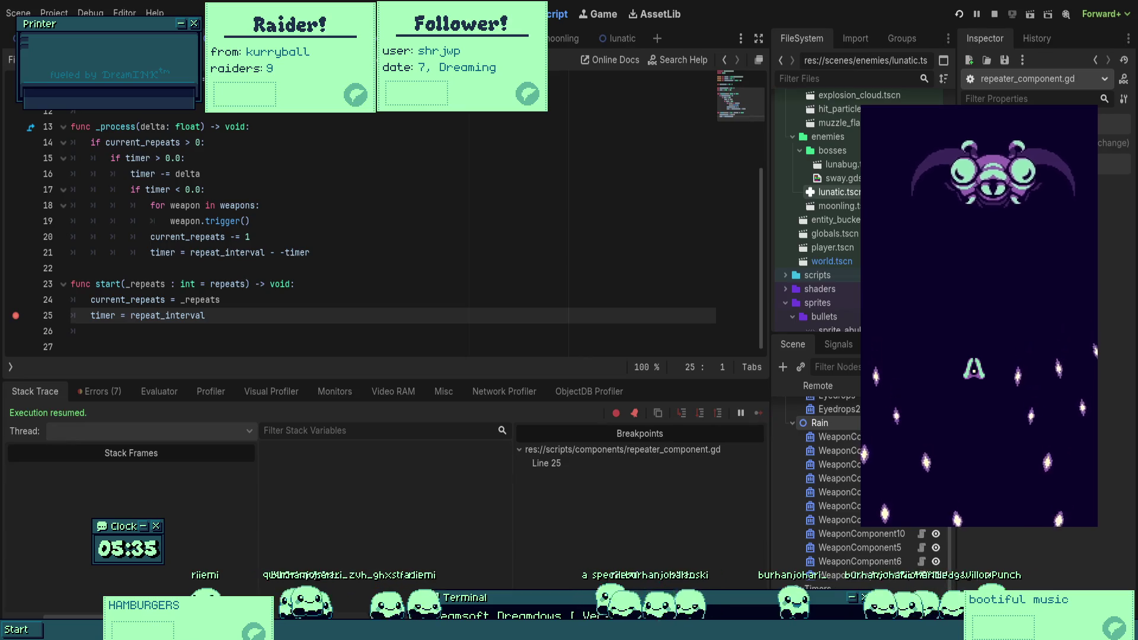
left_click(760, 415)
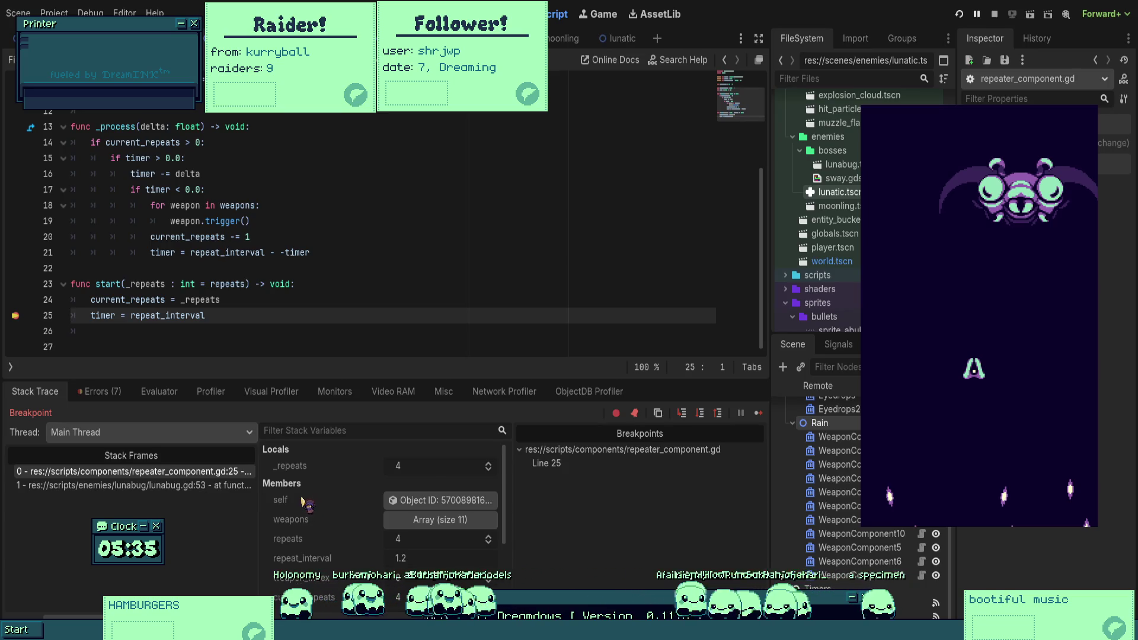
Step: Remove the line 25 breakpoint and stop the running game
left_click(359, 251)
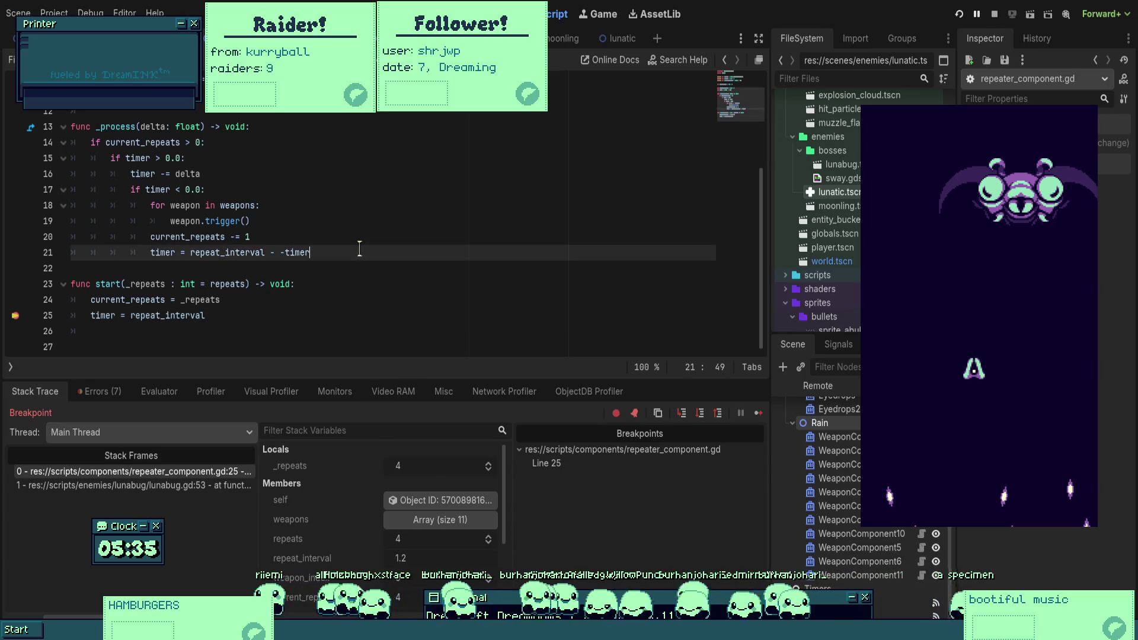
left_click(15, 316)
left_click(456, 284)
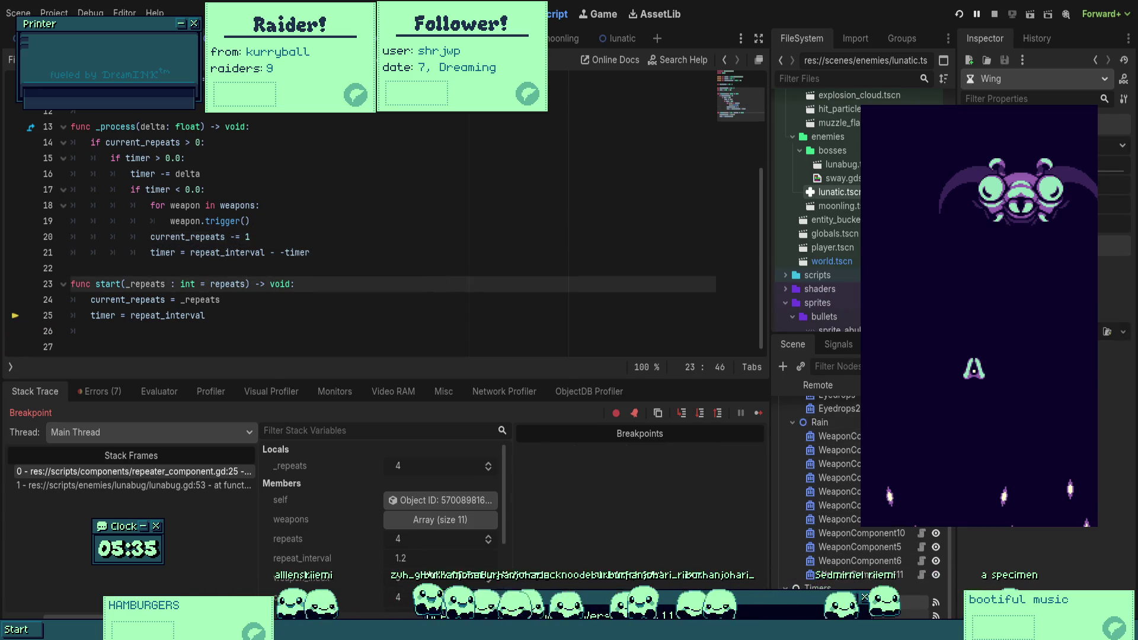
left_click(225, 300)
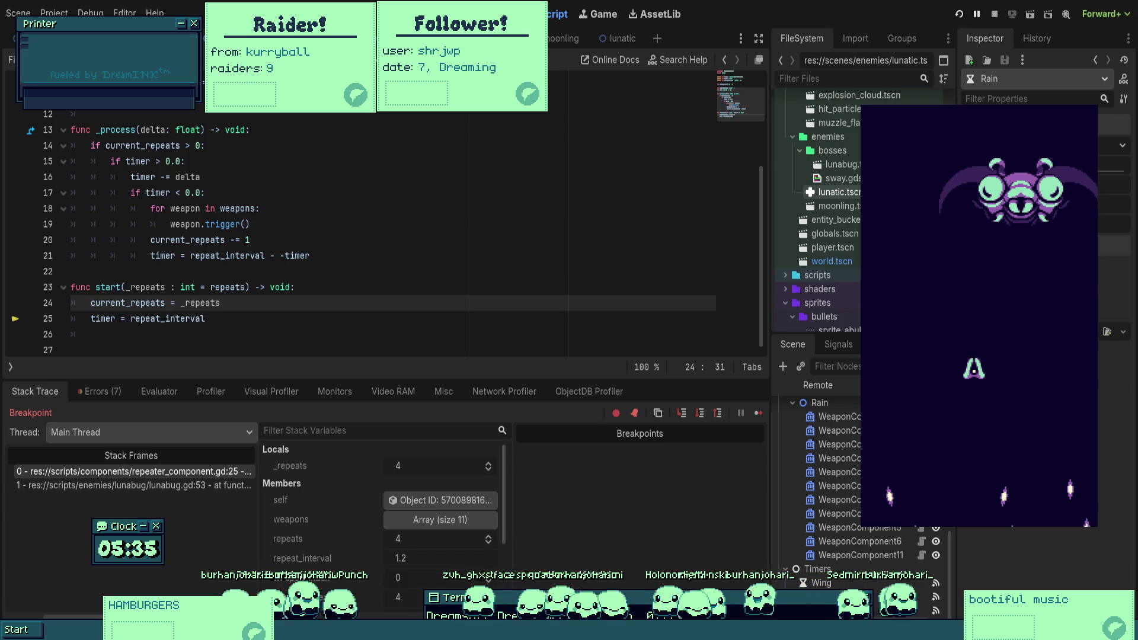
left_click(995, 14)
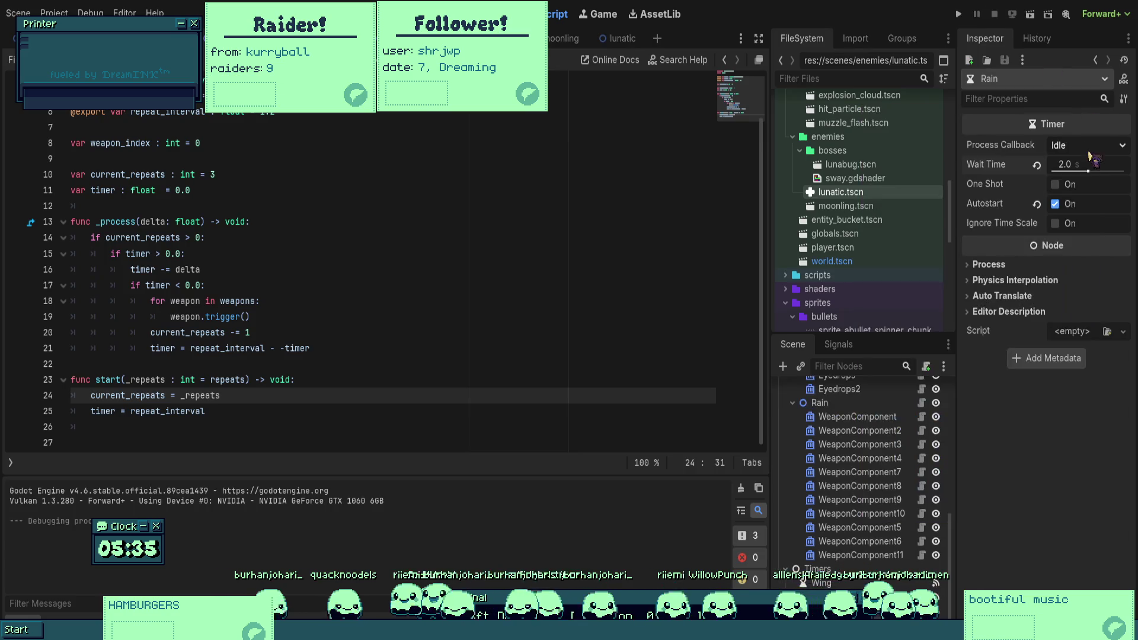
Step: Shorten the Rain Timer's Wait Time below 1.0 s and relaunch the game to test it
key("F5")
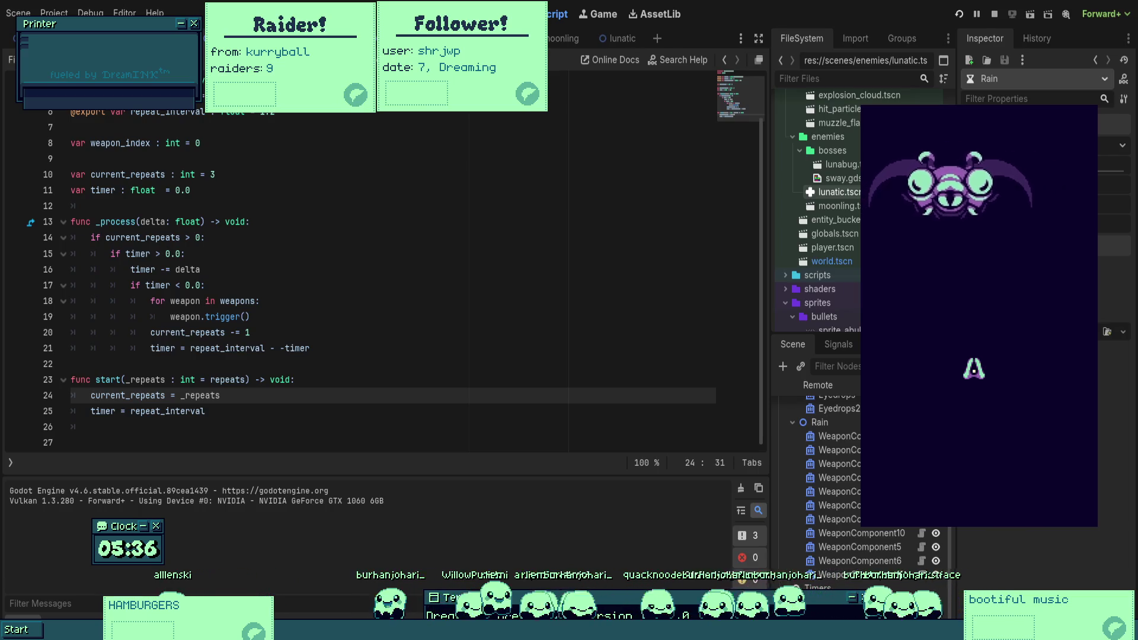
left_click(996, 15)
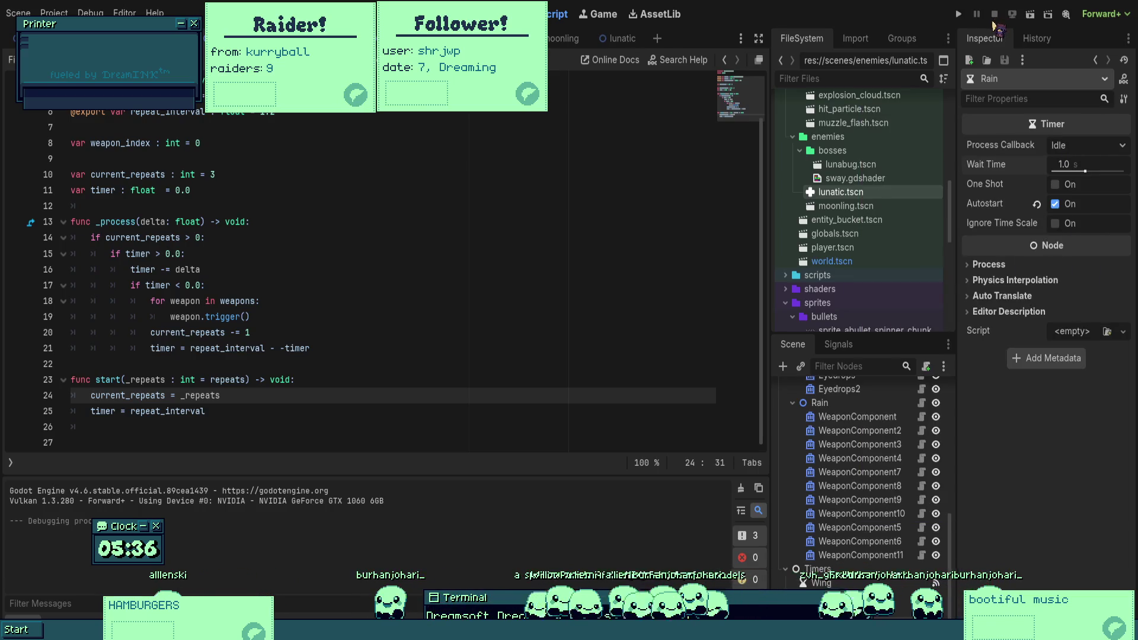
left_click_drag(1085, 171, 1085, 171)
left_click(960, 15)
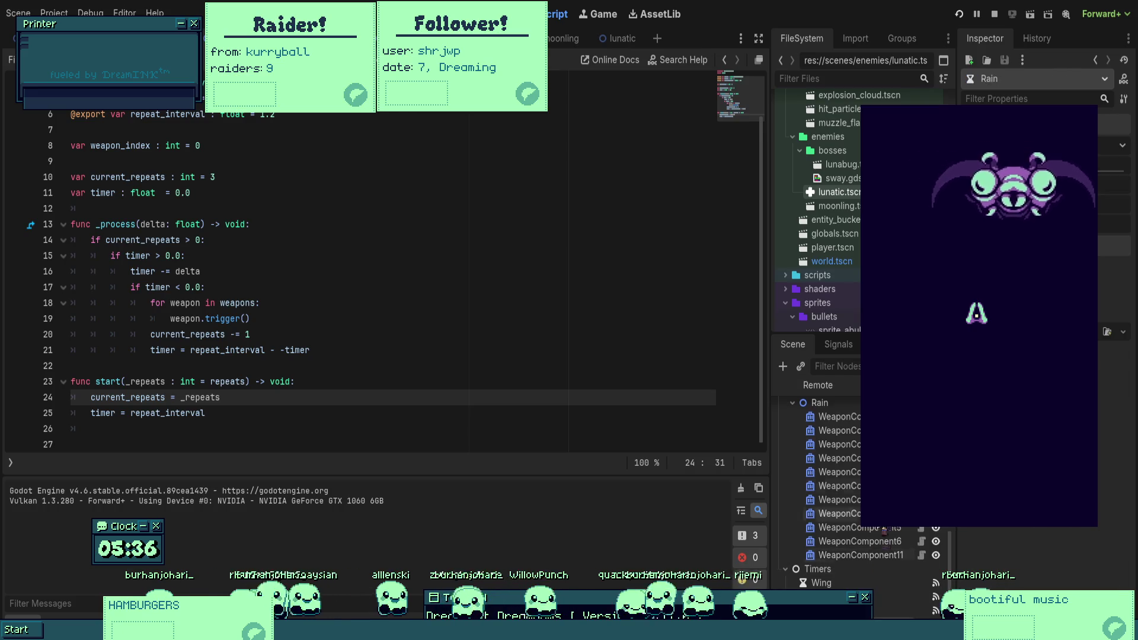
left_click(821, 347)
Step: Jump to _on_rain_timeout from the timeout signal, stop the game, and leave the handler unchanged
left_click(778, 431)
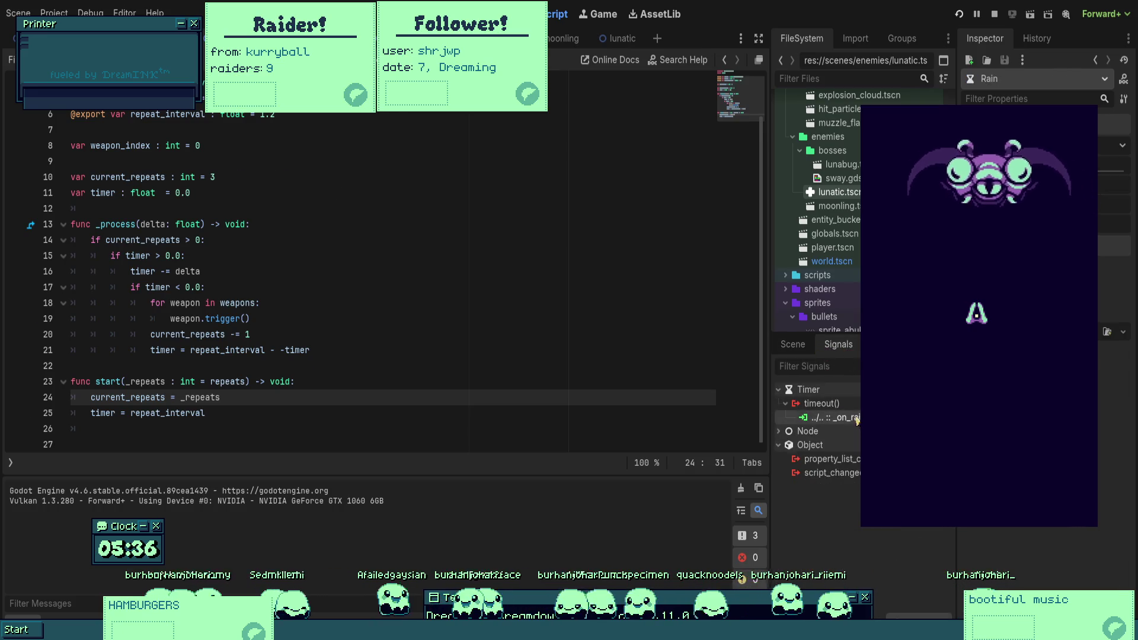
double_click(833, 417)
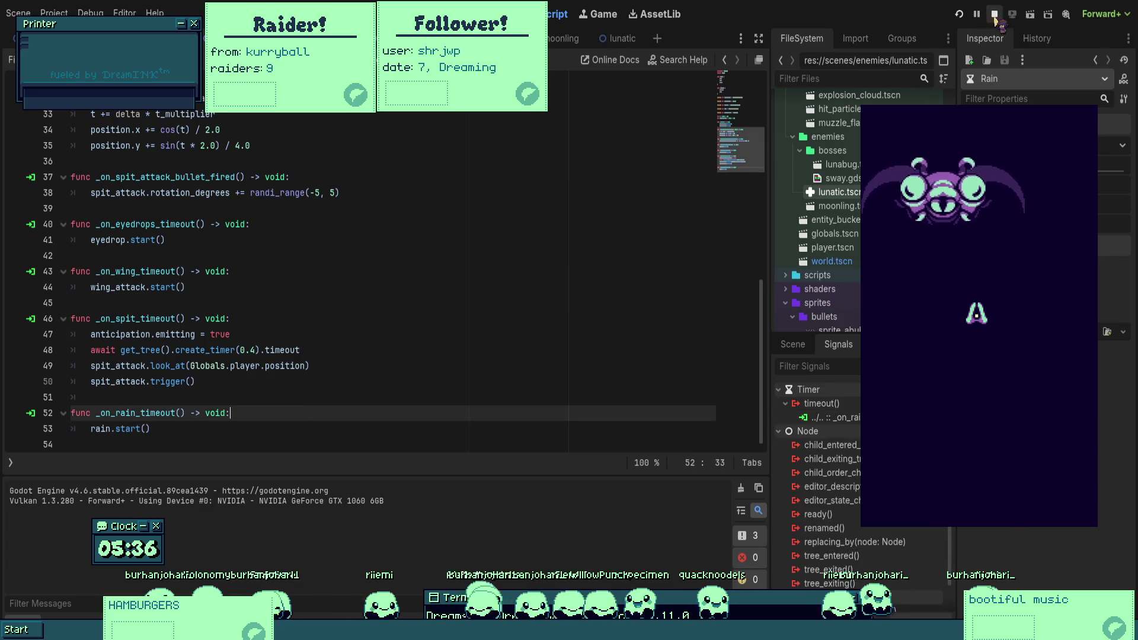
left_click(995, 14)
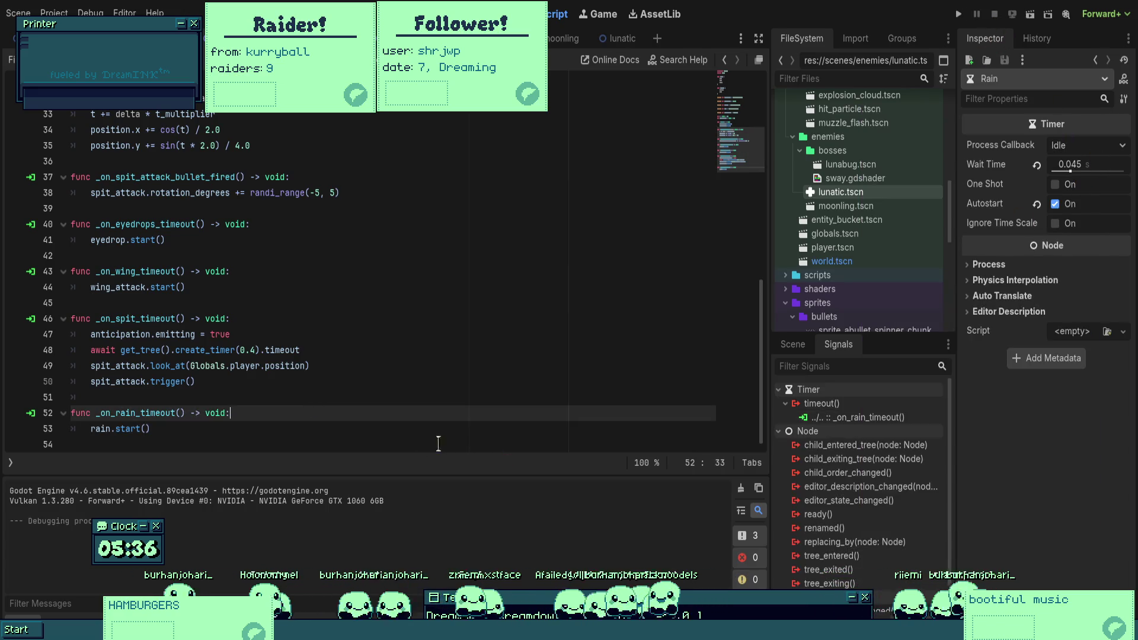
key("Return")
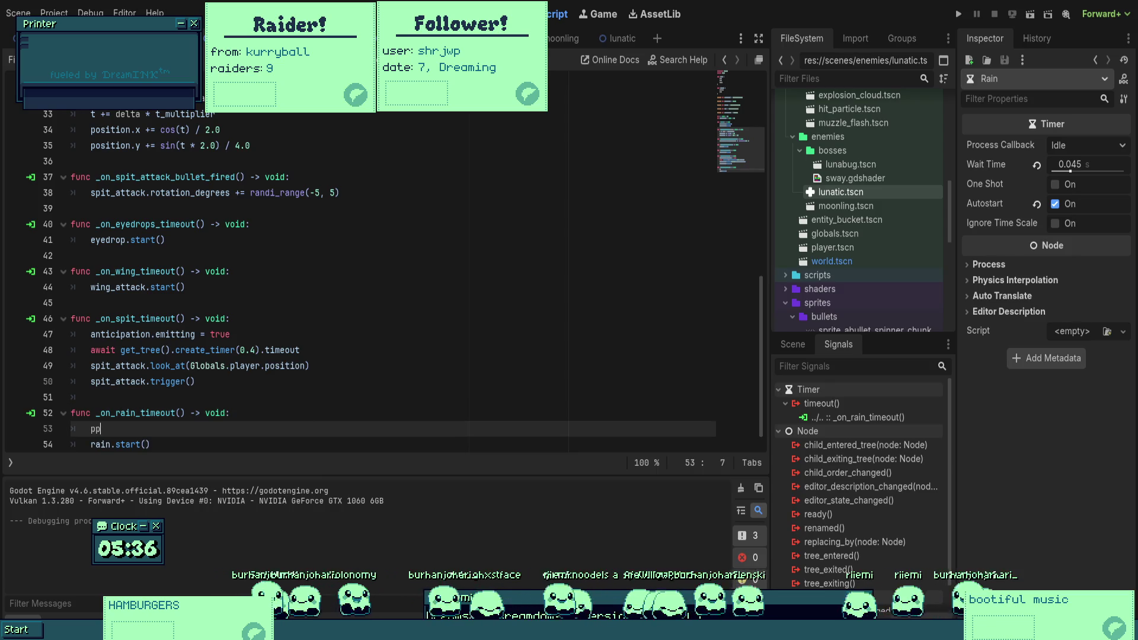
key("Return")
type("\"")
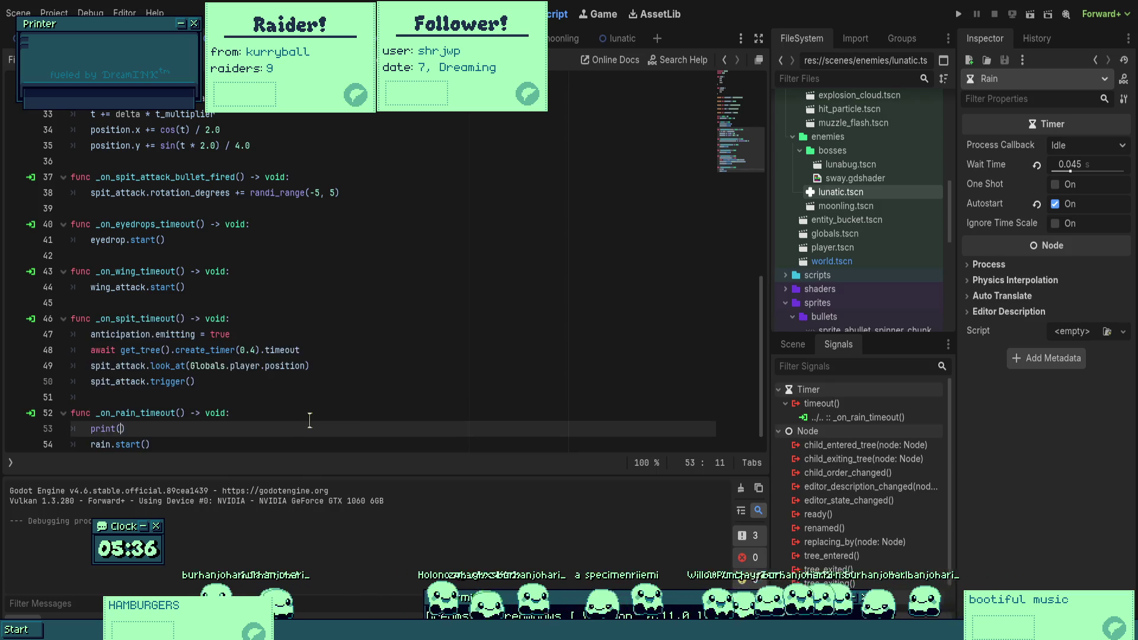
type("r")
key("BackSpace")
key("BackSpace")
key("BackSpace")
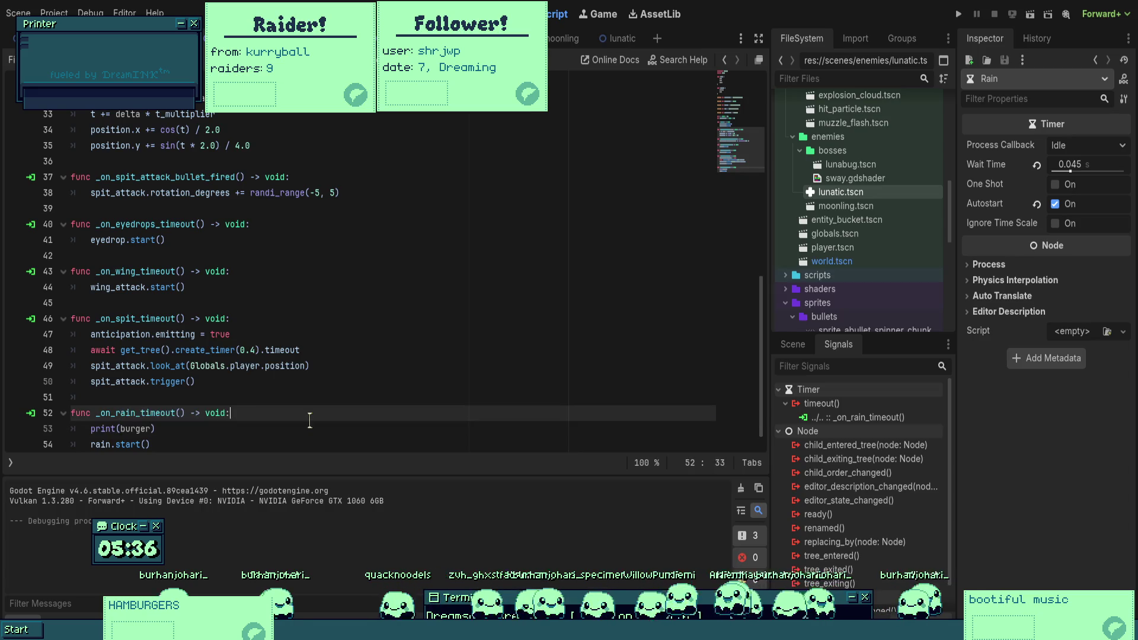
key("BackSpace")
key("BackSpace")
key("BackSpace")
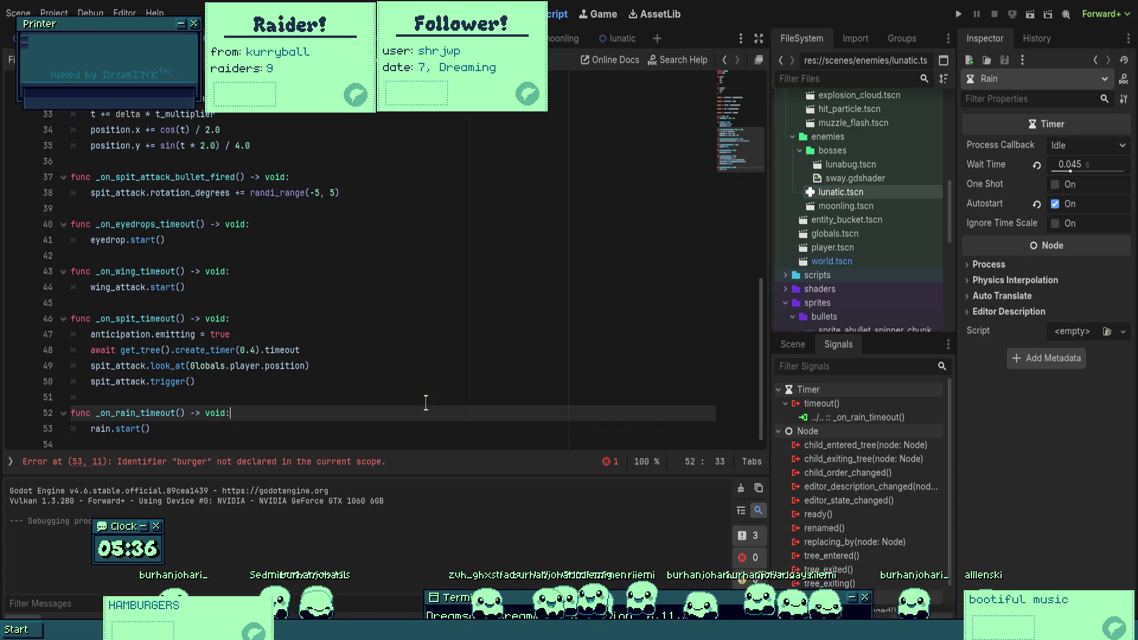
Step: Set the Rain Timer's Wait Time back to 1.0 s
left_click(1071, 164)
type("1")
key("Return")
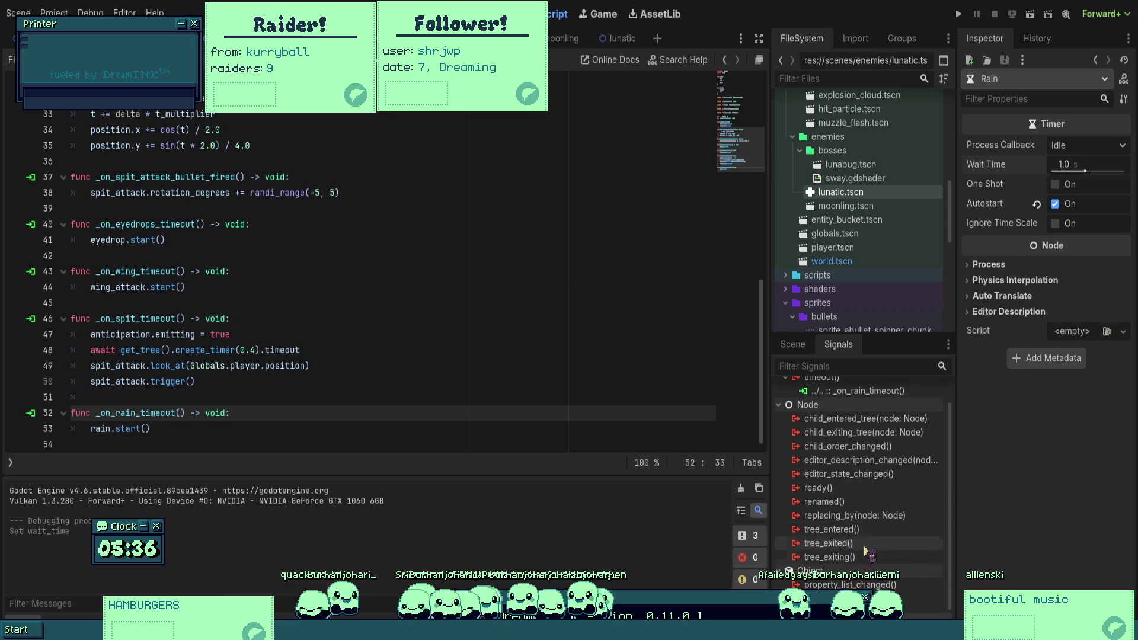
Step: Give the Rain repeater a Repeat Interval of 0.6 and run the game
left_click(795, 344)
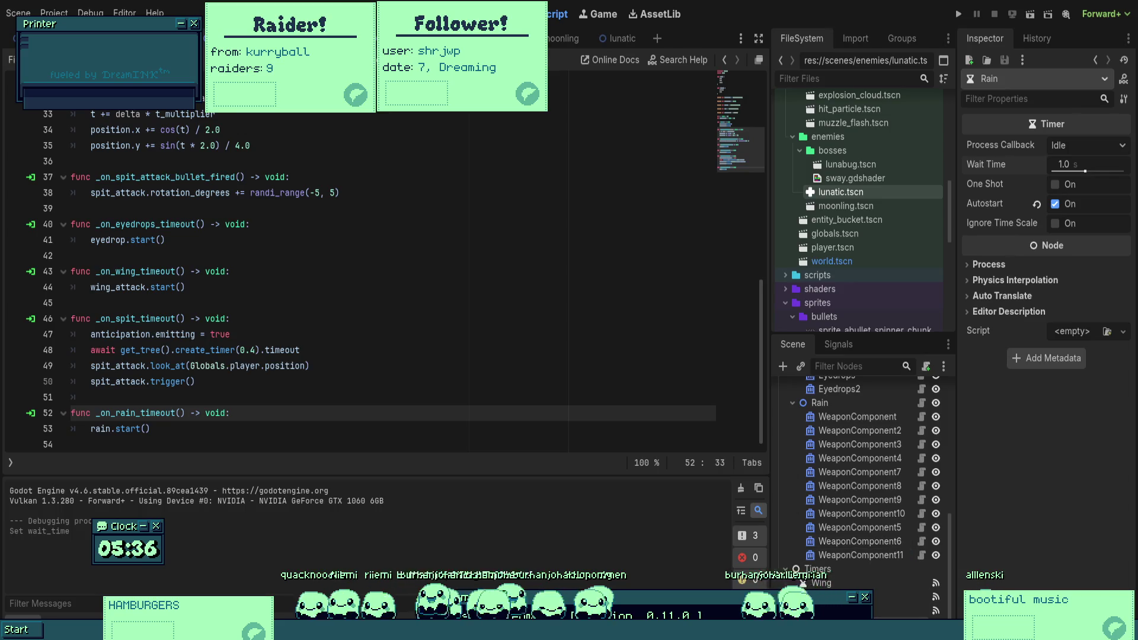
left_click_drag(1085, 171, 1091, 171)
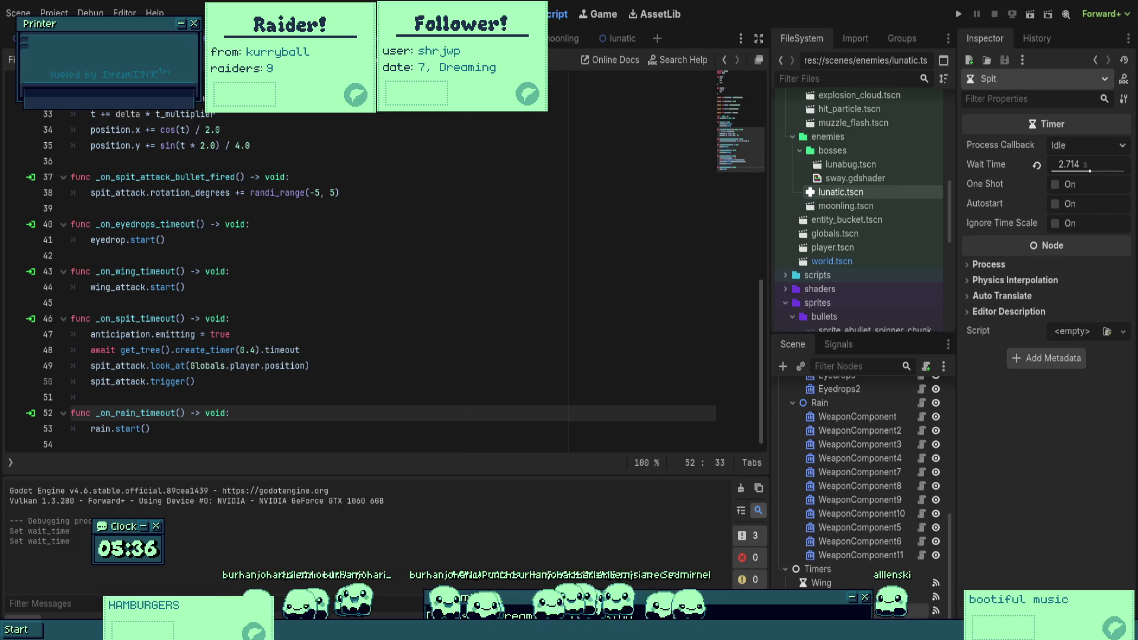
left_click(820, 403)
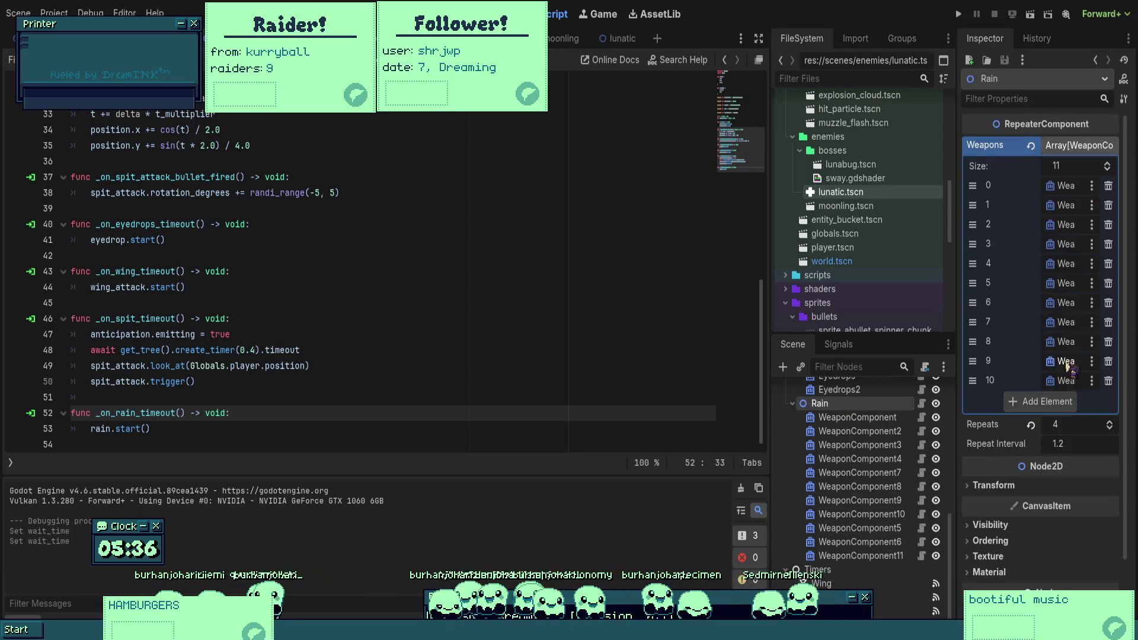
type("6")
left_click(959, 13)
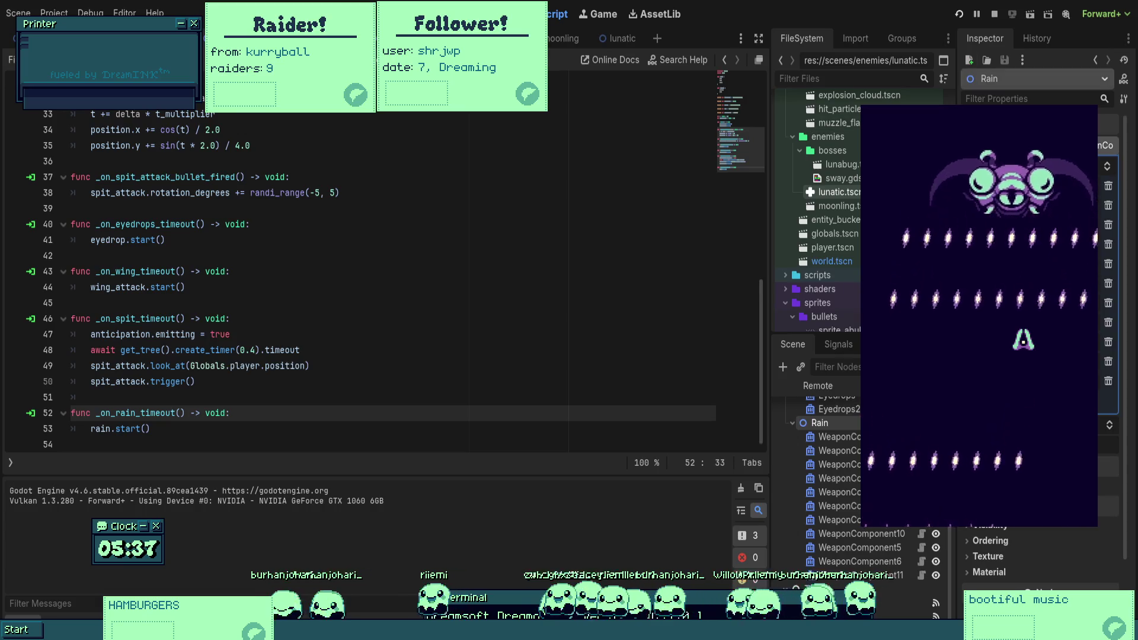
Step: Stop the running game with F8
key("F8")
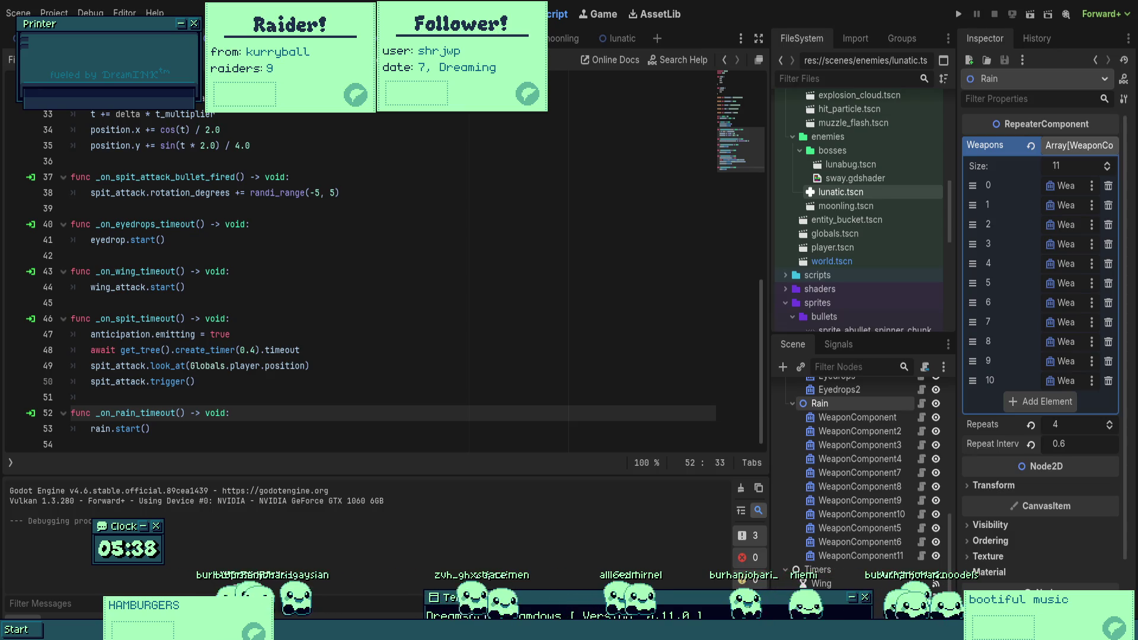
left_click(353, 360)
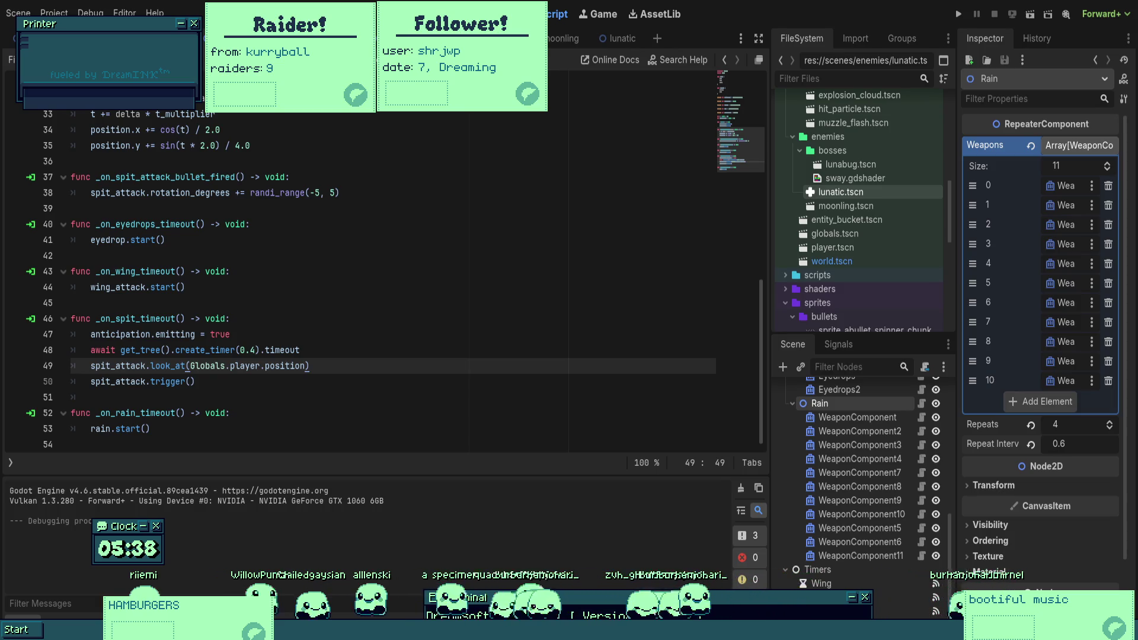
left_click(401, 286)
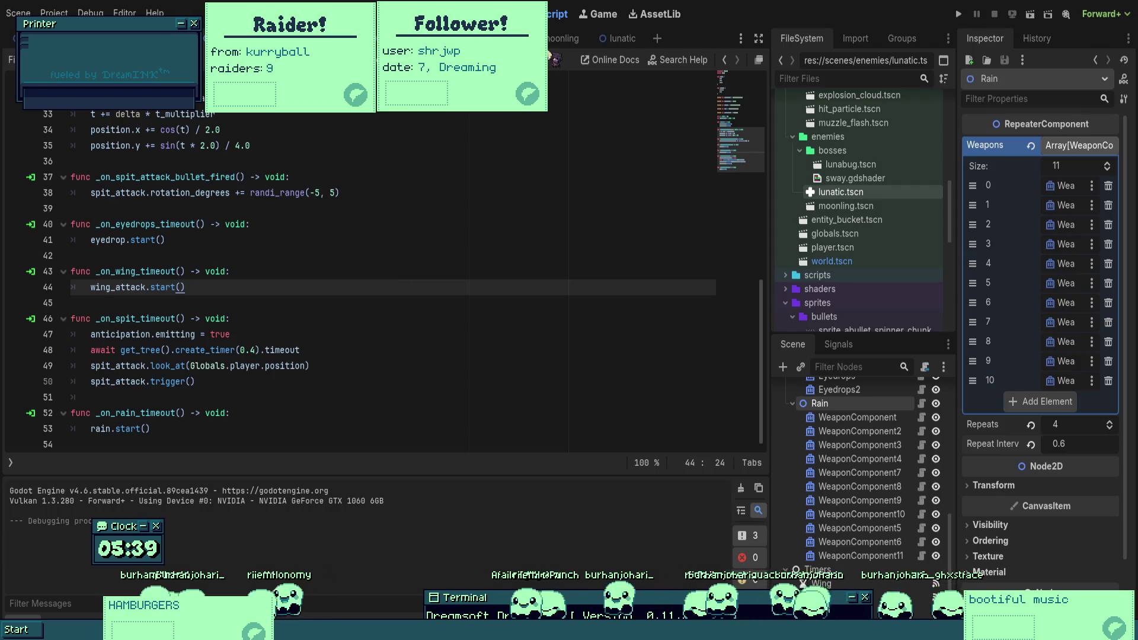
Step: Set Bullet Type to Breakable on WeaponComponent through WeaponComponent11, then run the game
left_click(889, 420)
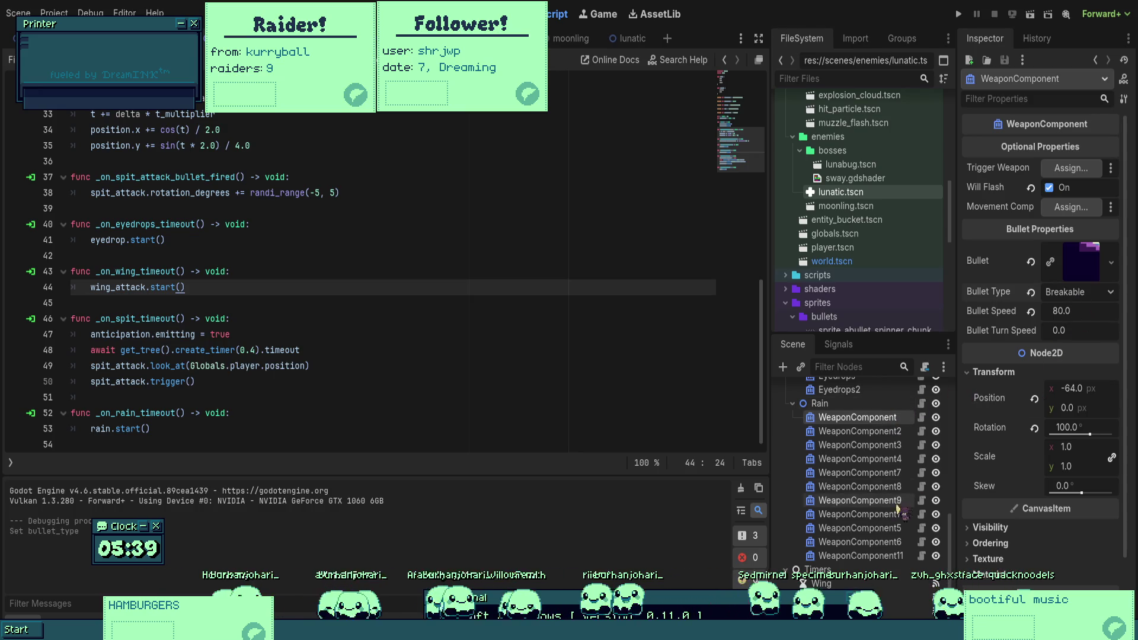
left_click(871, 556)
left_click(857, 417, "shift")
left_click(1079, 291)
left_click(1070, 323)
left_click(959, 15)
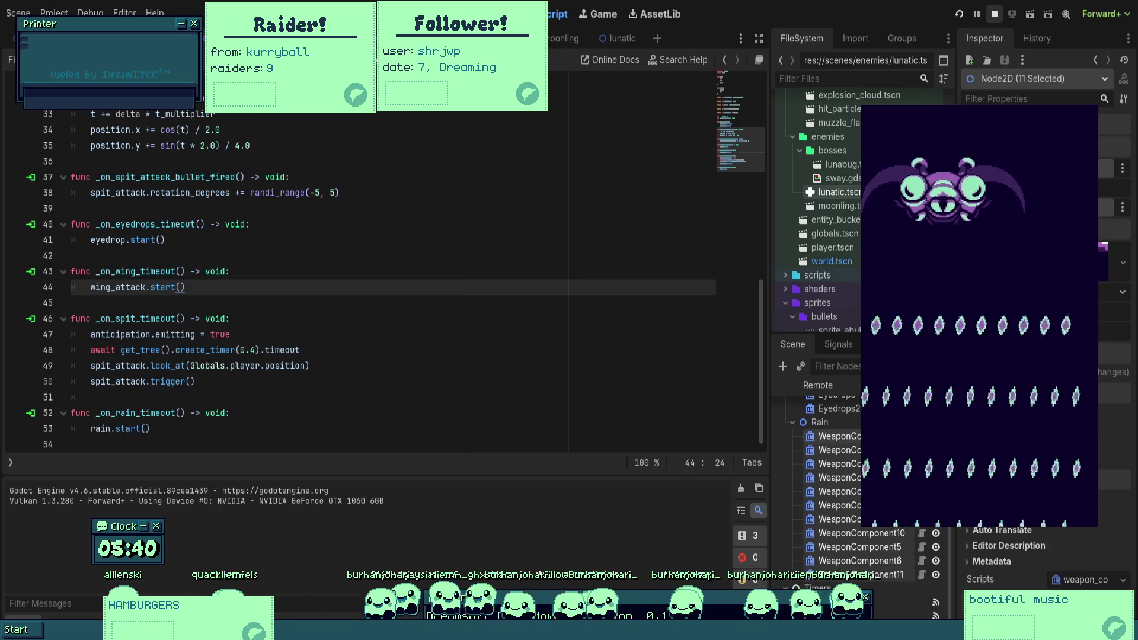
Step: Relaunch the game with Bonus bullets and steer the ship right, down and left
left_click(995, 14)
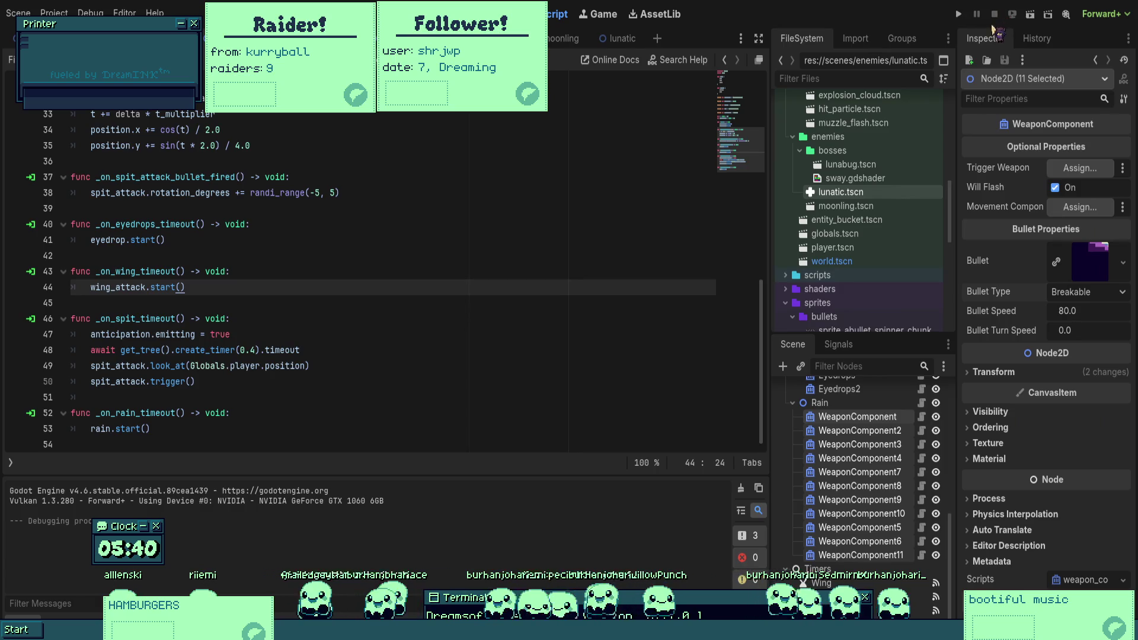
key("F5")
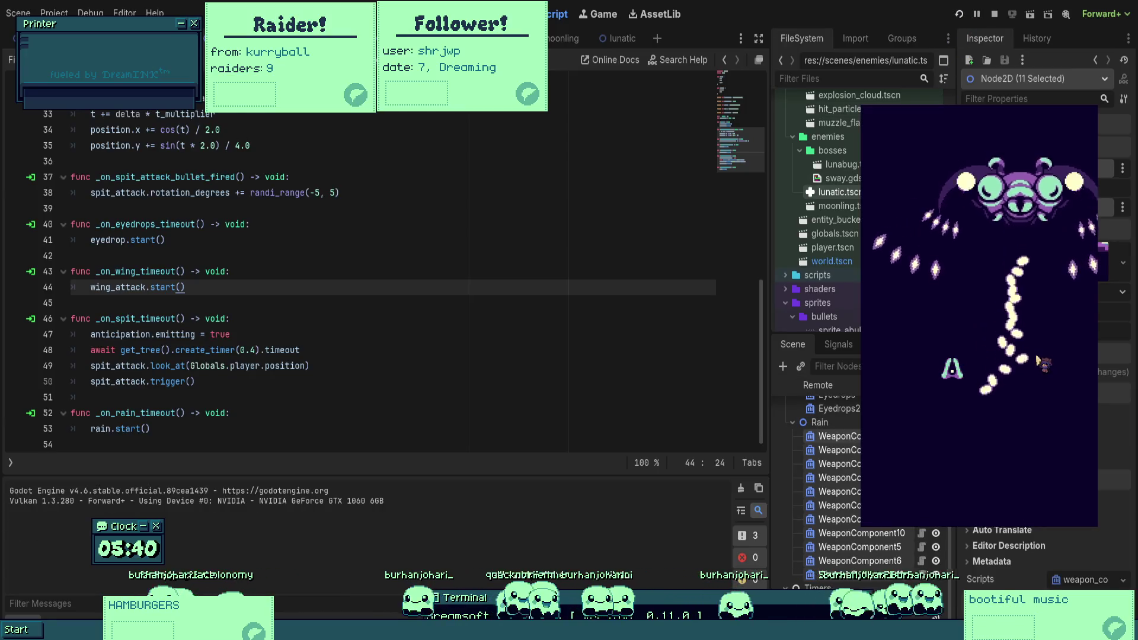
key("Right")
key("Down")
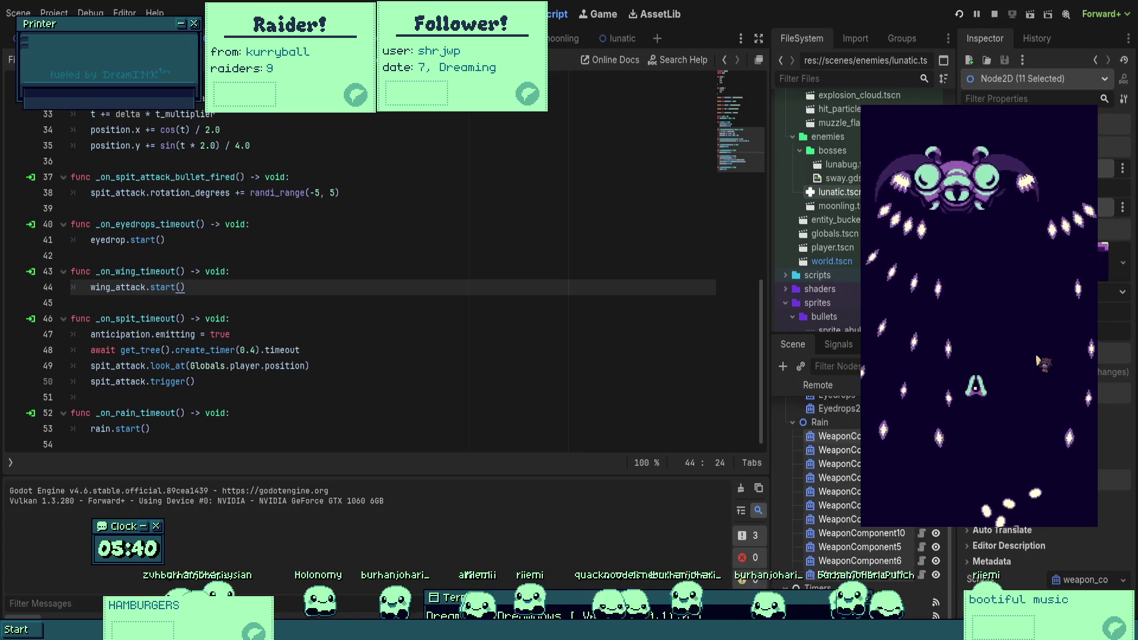
key("Left")
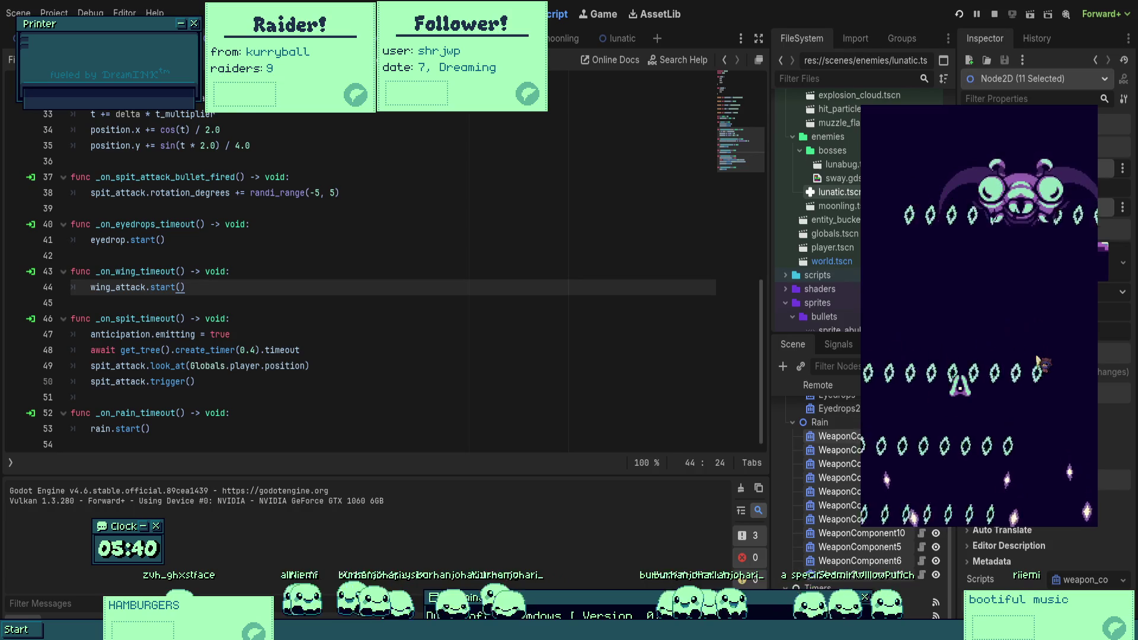
key("Left")
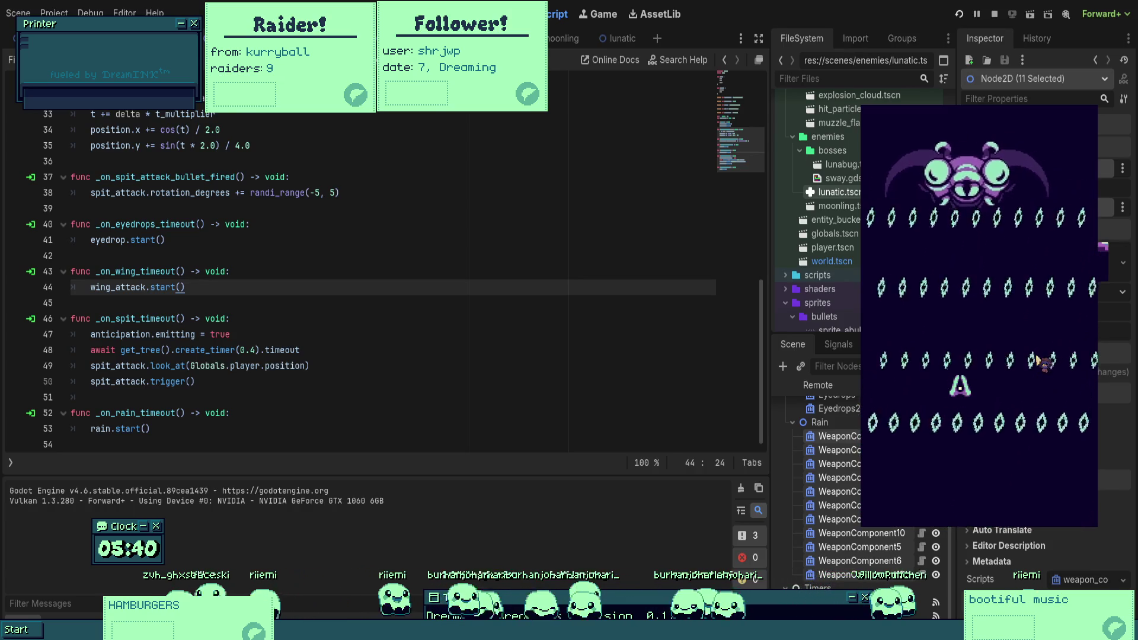
Step: Keep dodging the falling bullet rows left and up, then stop the game
key("Up")
key("Right")
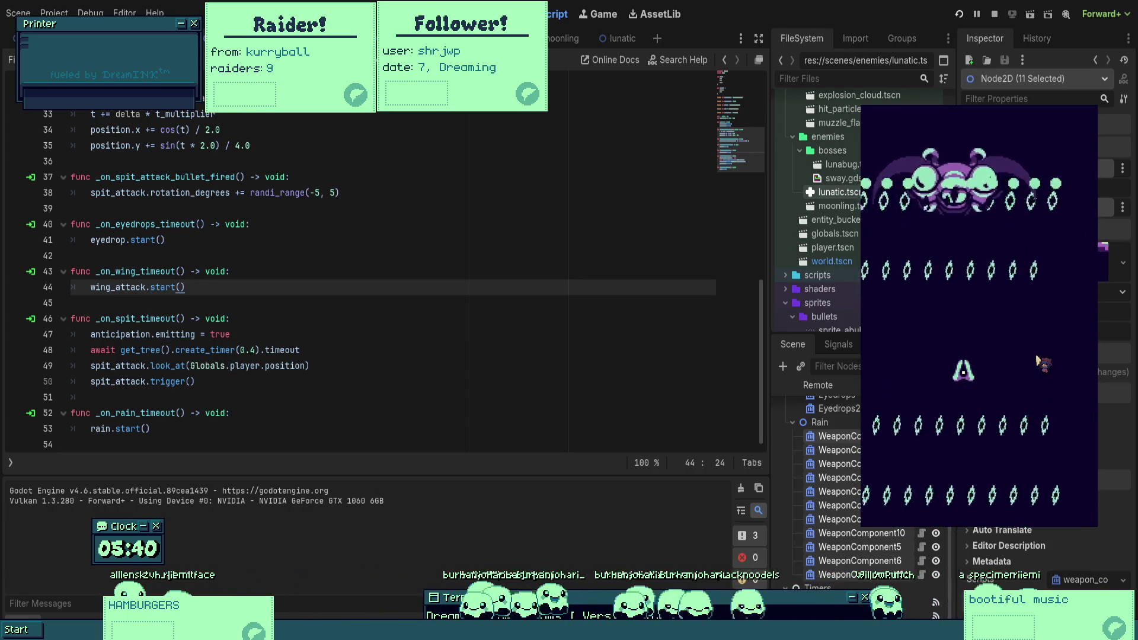
key("Left")
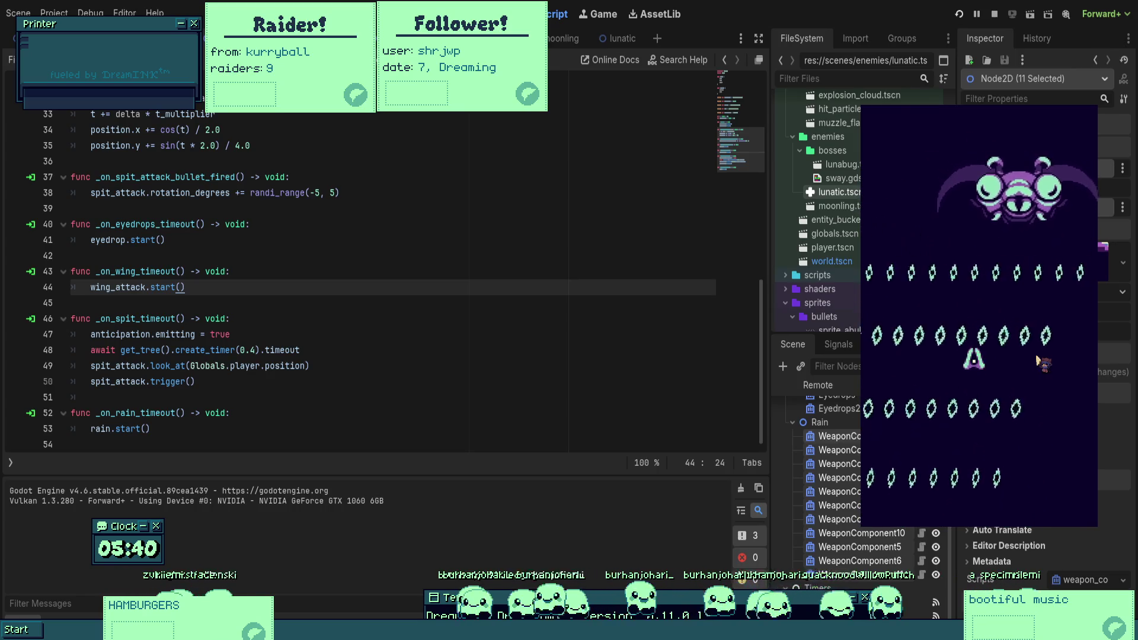
key("Left")
key("Up")
key("Left")
key("Up")
key("F8")
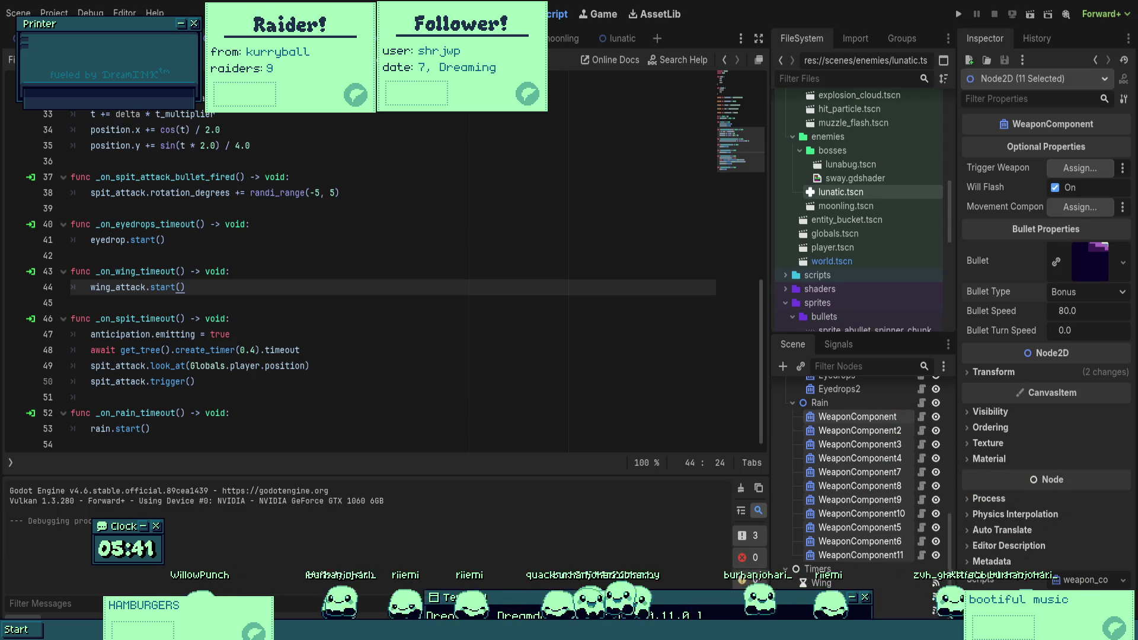
Step: Save and run the boss scene, dodge the bullet rings, then stop it
left_click(229, 335)
key("F5")
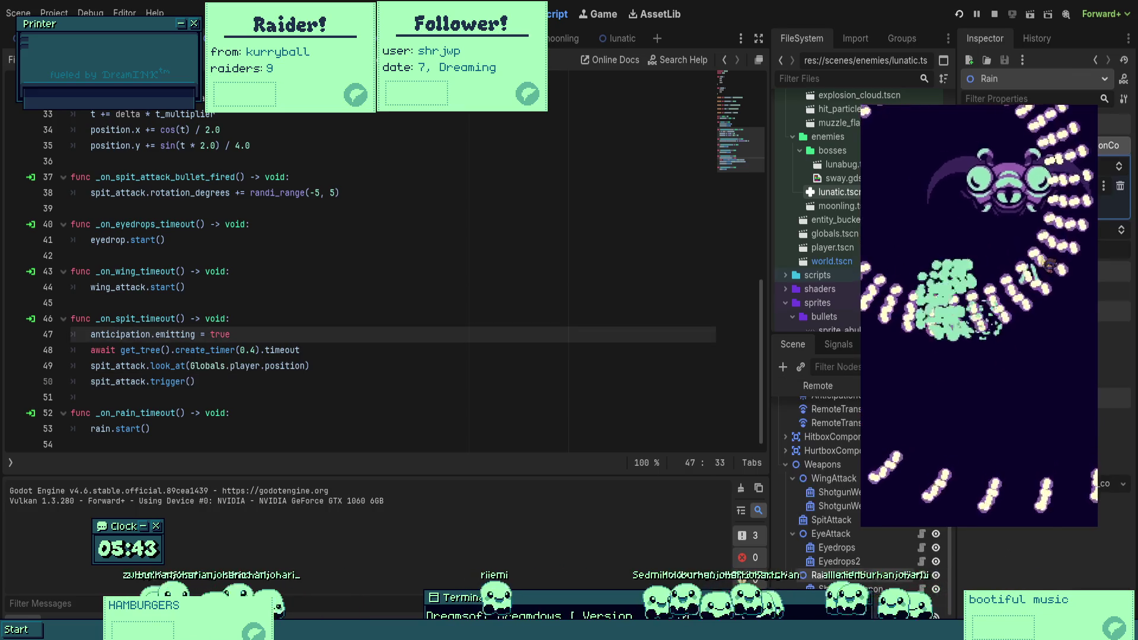
key("Left")
key("Down")
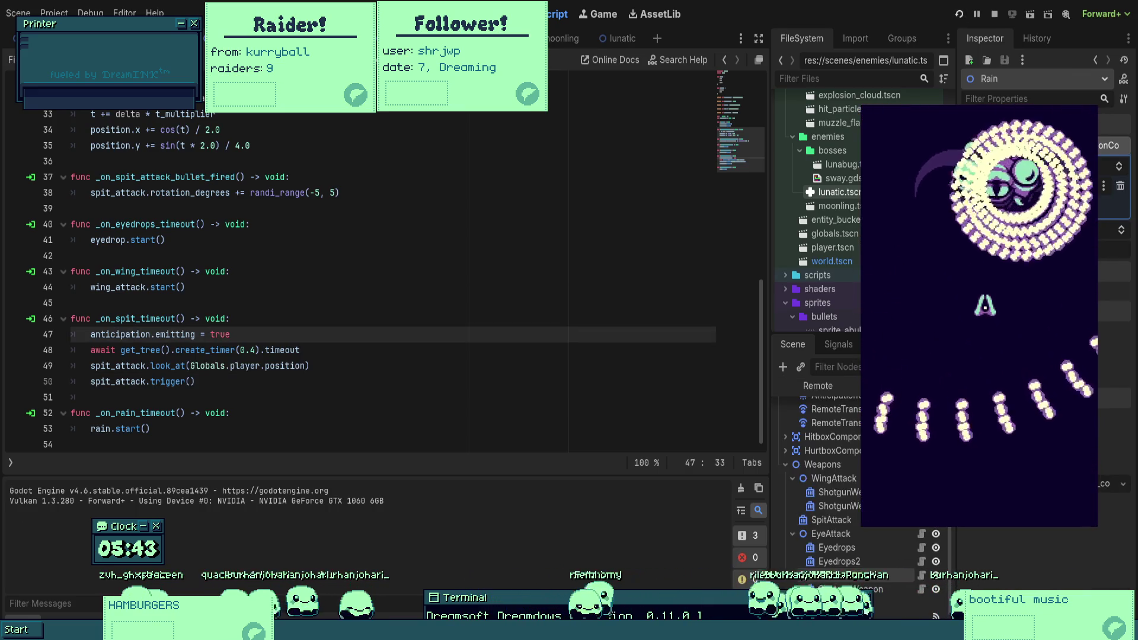
key("F8")
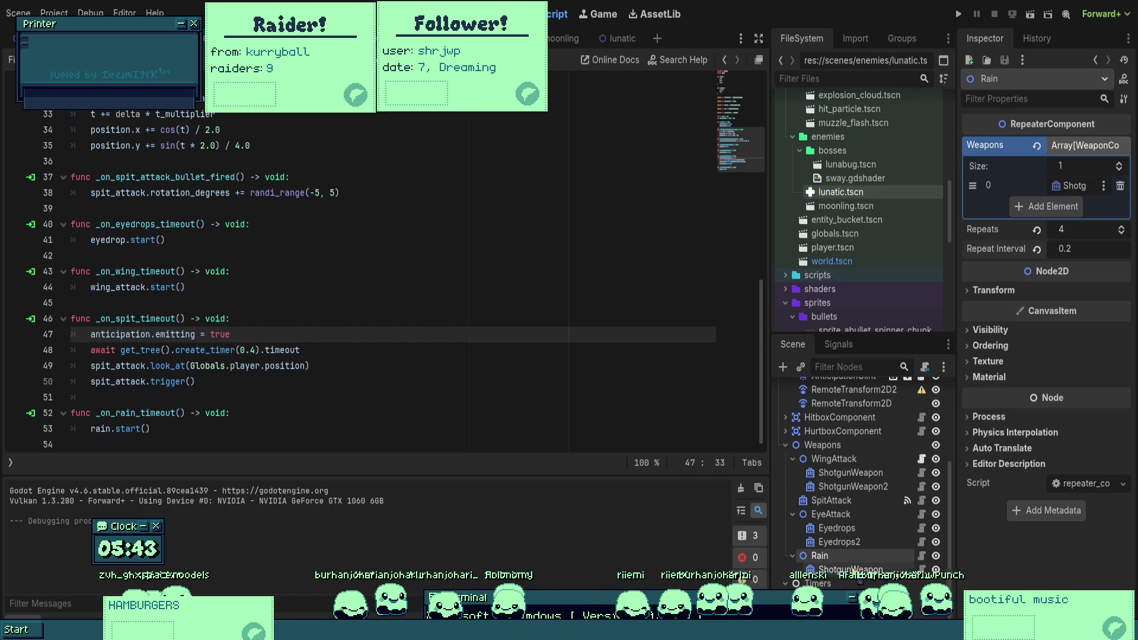
Step: Set the Rain ShotgunWeapon's Bullet Turn Speed to 5.0, run, and inspect the turn_speed error
left_click(851, 569)
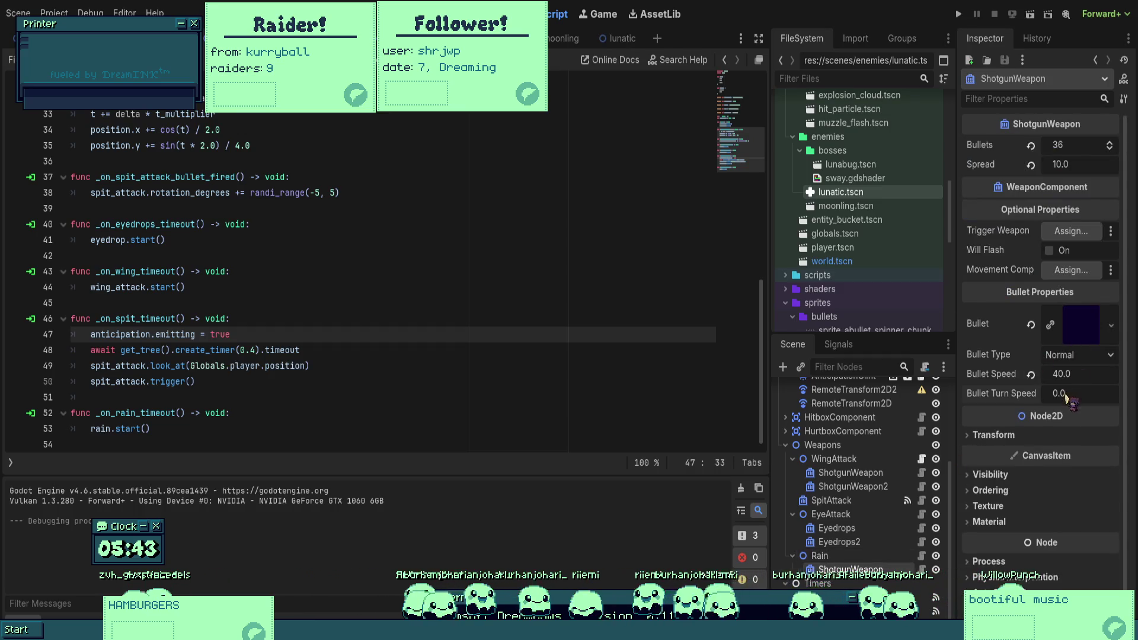
type("5")
key("Return")
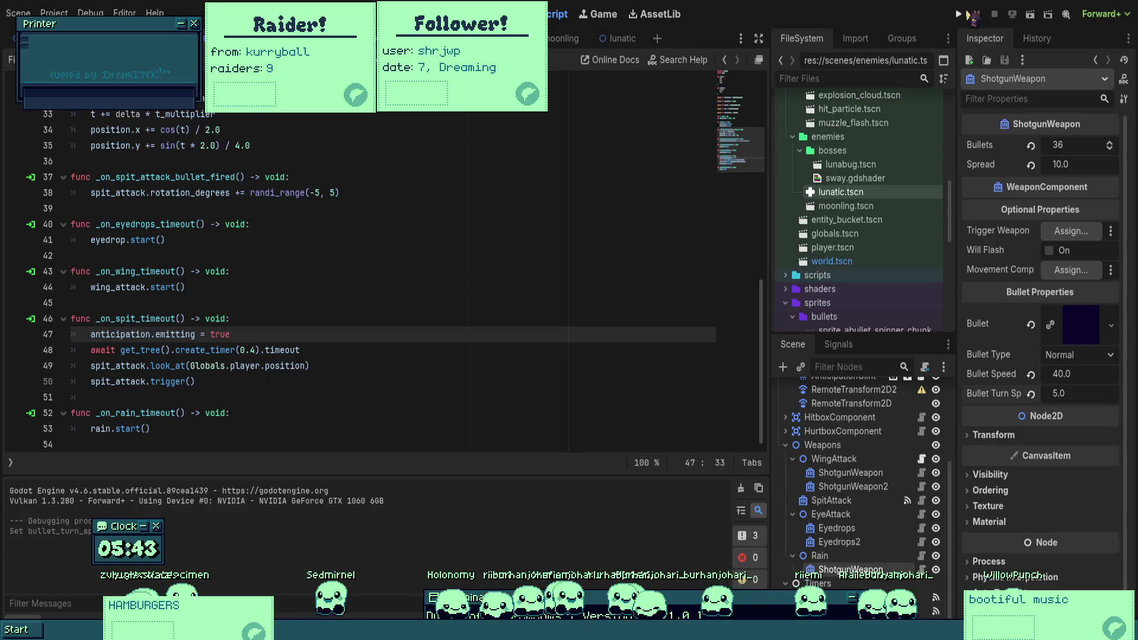
left_click(966, 13)
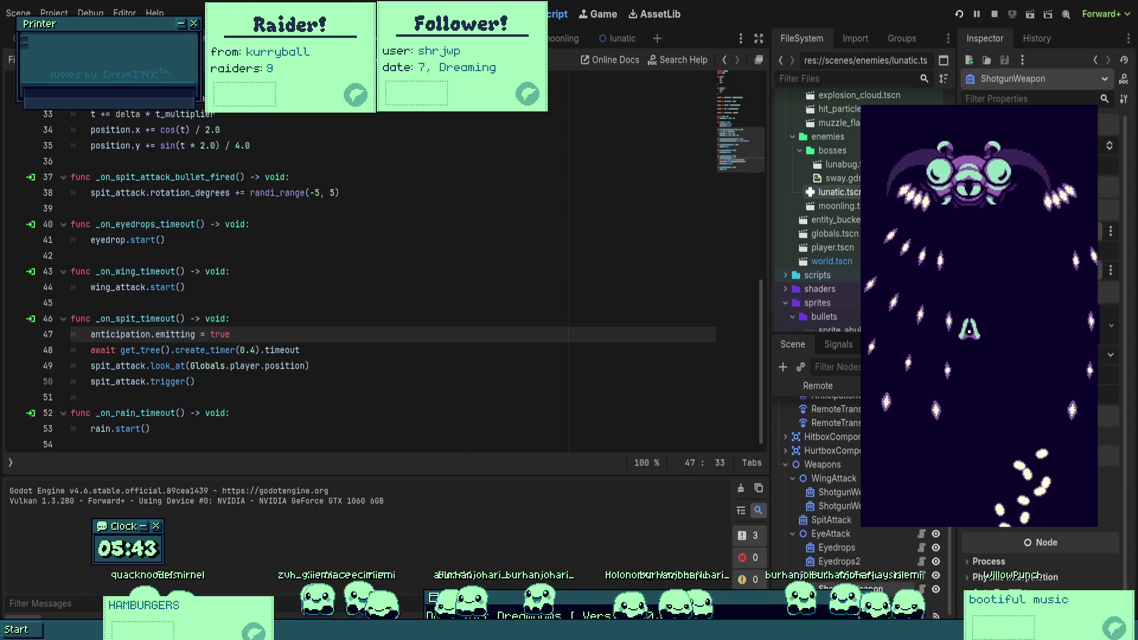
left_click(395, 221)
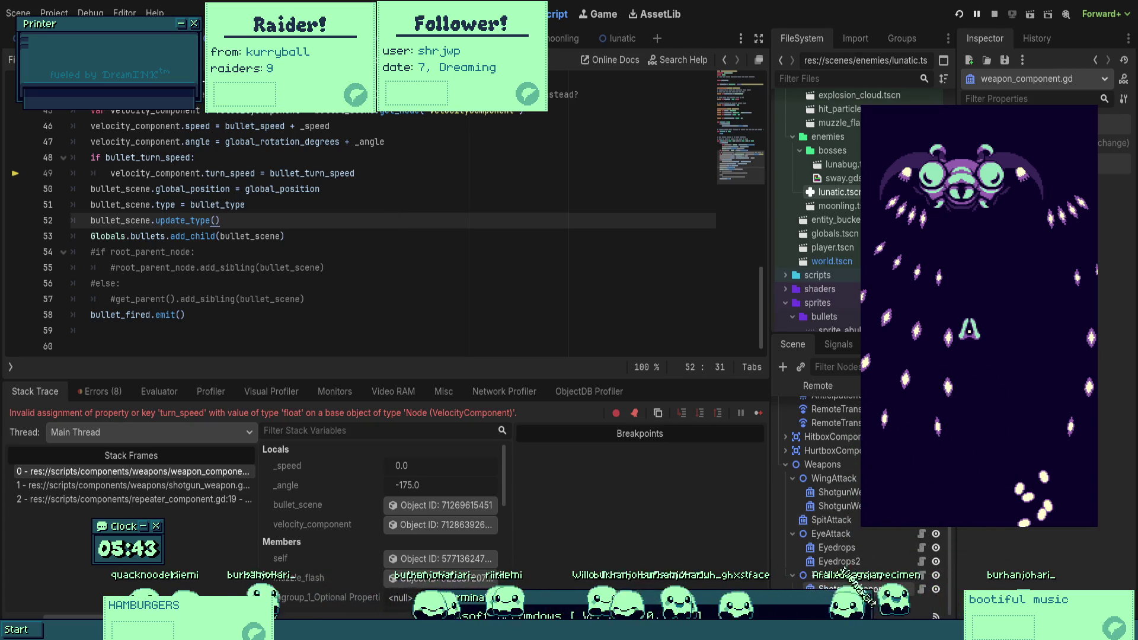
Step: Open bullet_hourglass.tscn from the bullets folder to investigate the error
scroll(825, 308, "up", 5)
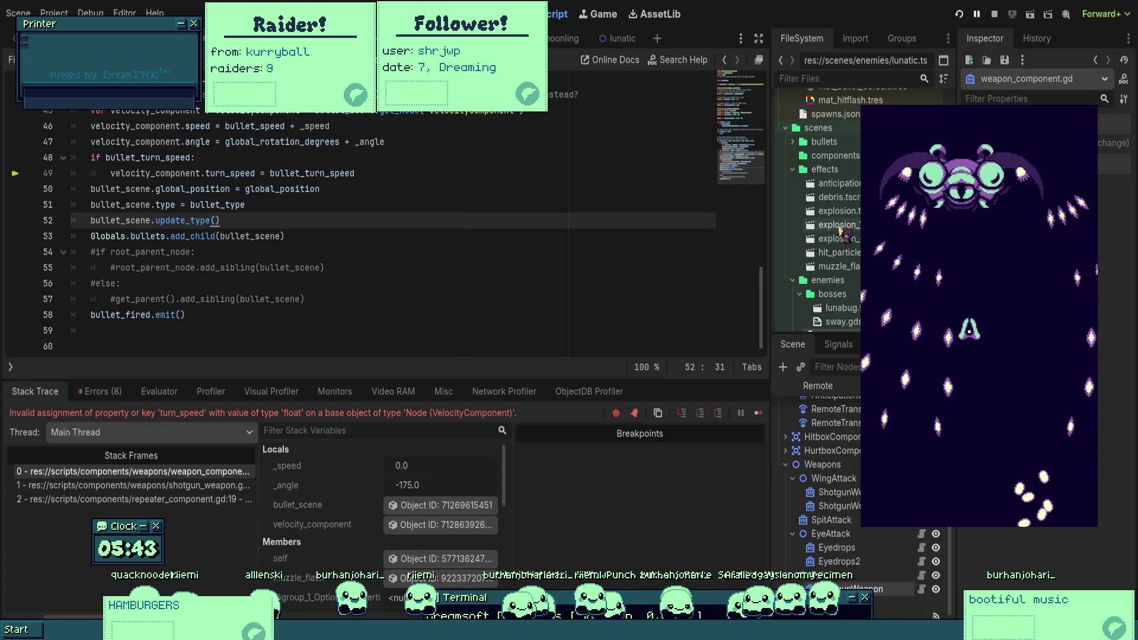
left_click(794, 142)
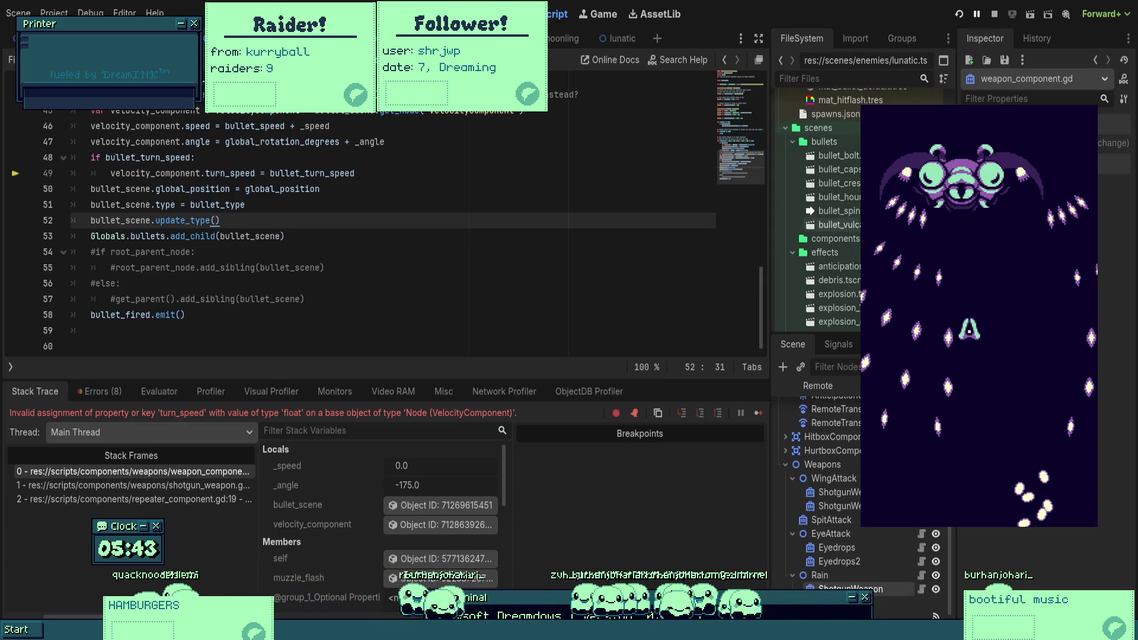
double_click(836, 197)
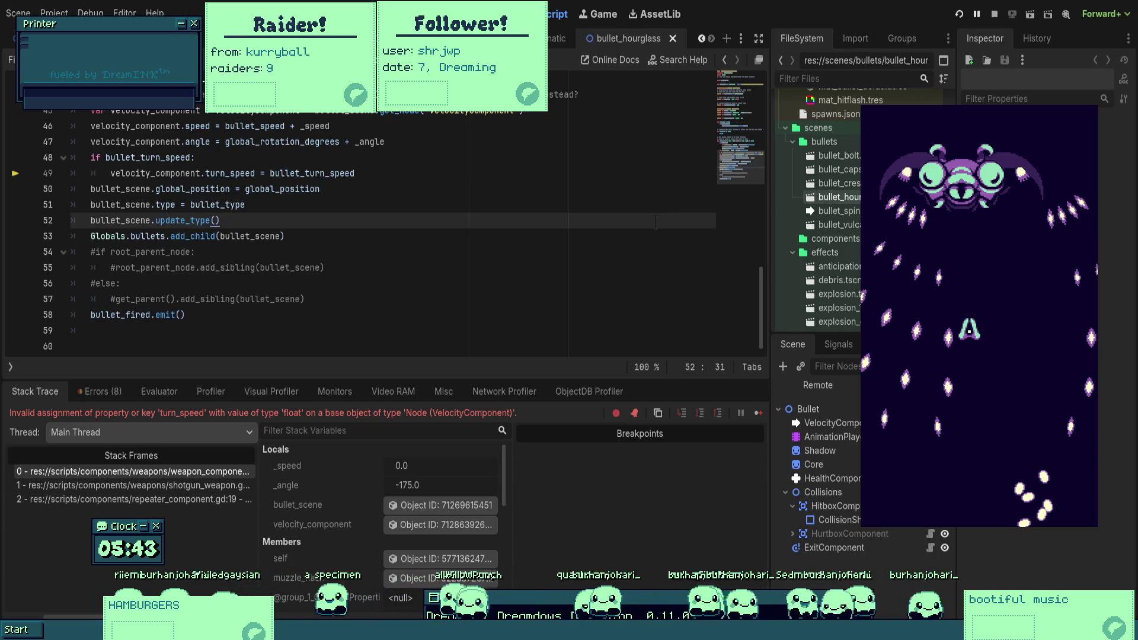
scroll(354, 538, "down", 2)
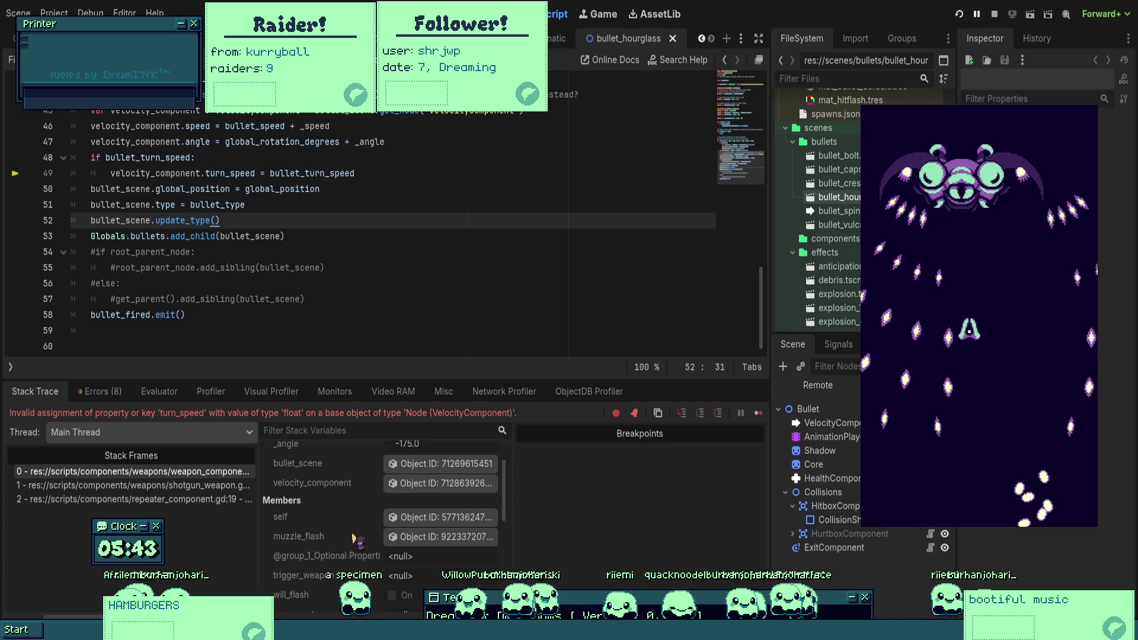
scroll(354, 538, "down", 2)
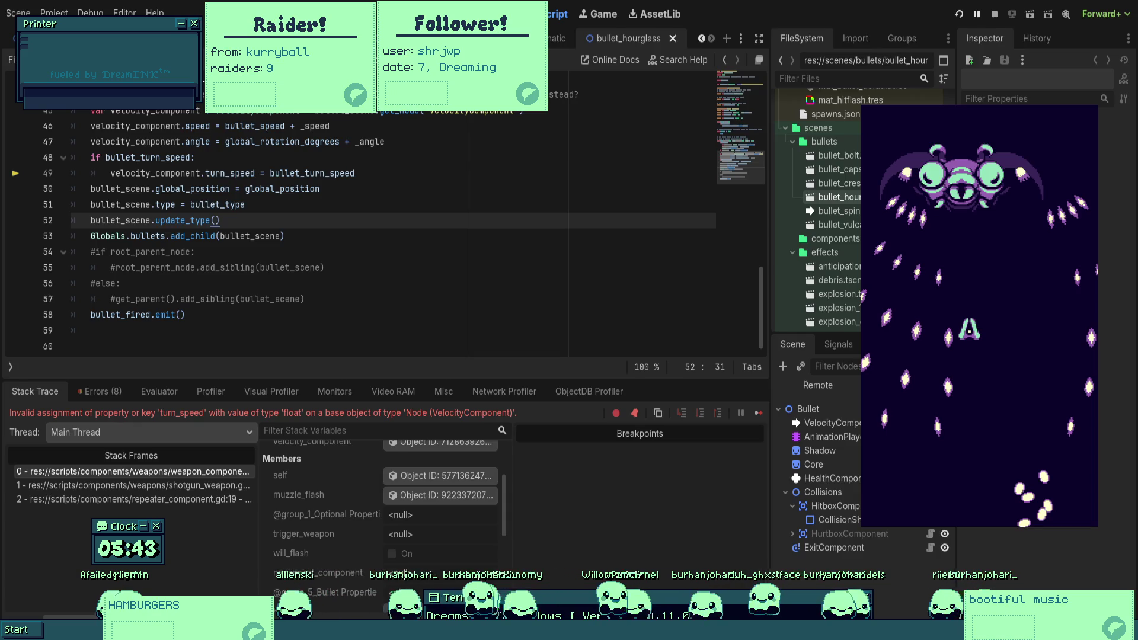
Step: Check the player's HealthComponent, stop the crashed game, and switch to the Lunatic scene
left_click(475, 13)
left_click(559, 39)
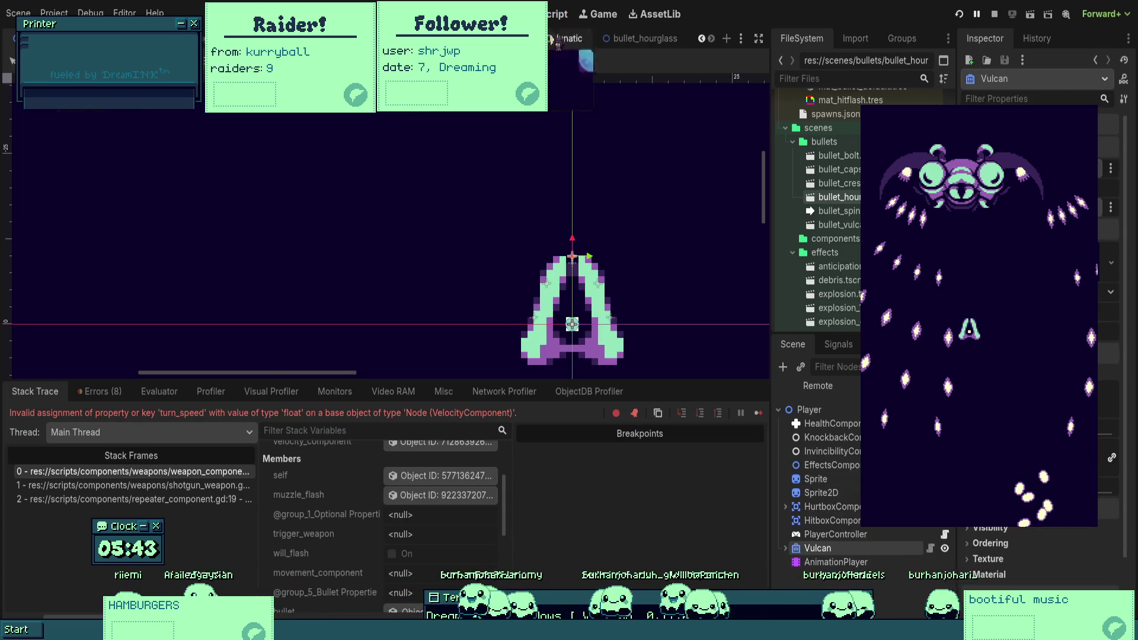
left_click(830, 423)
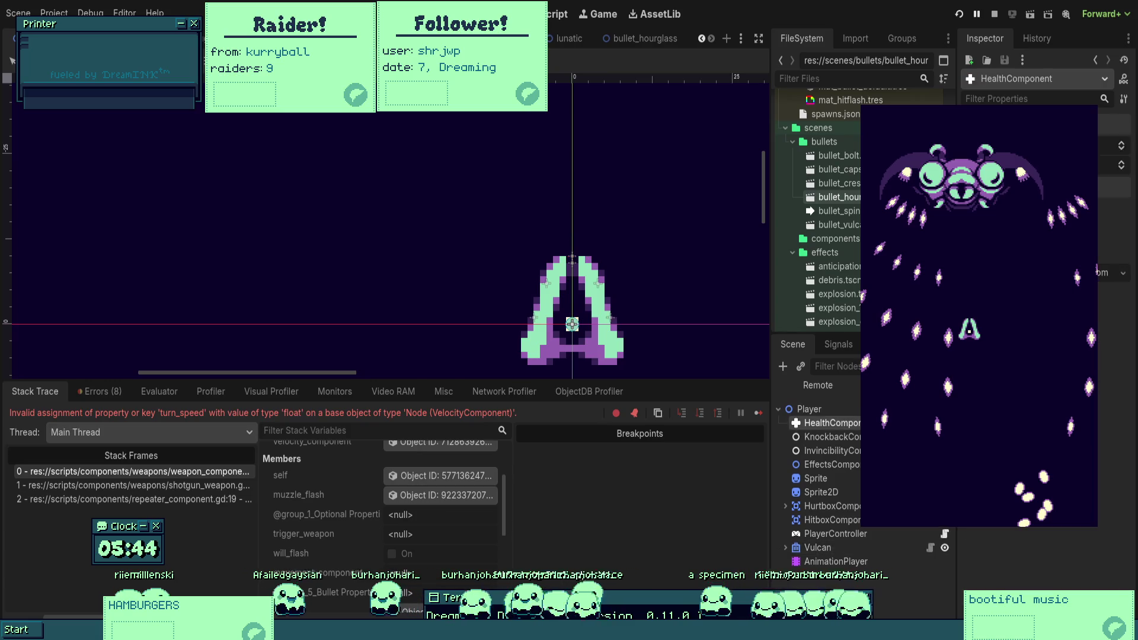
left_click(995, 13)
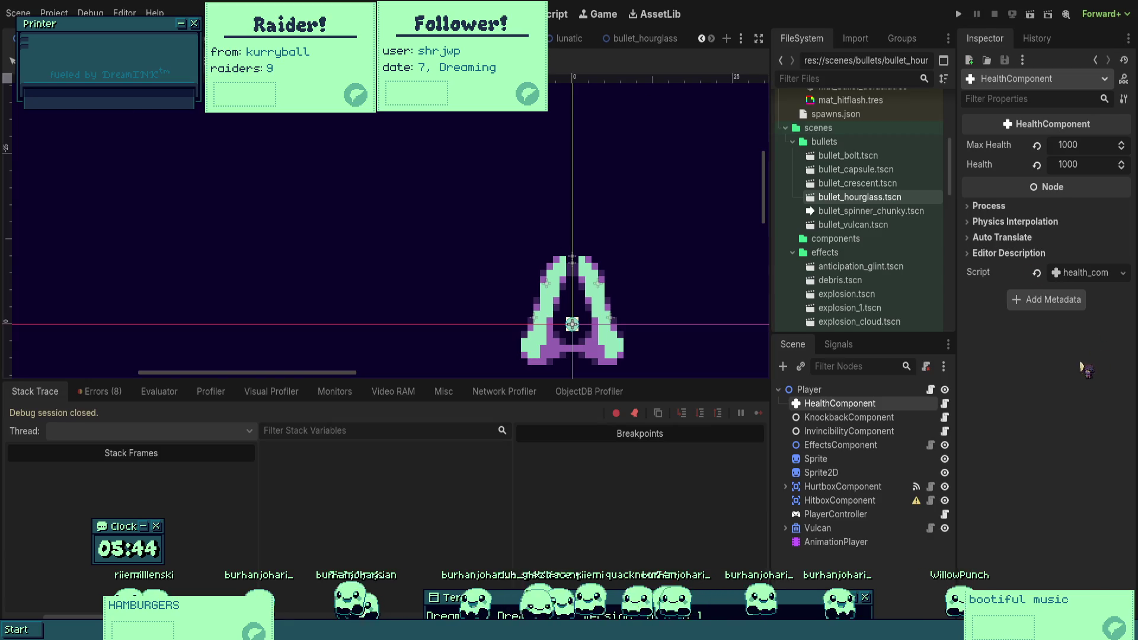
left_click(571, 48)
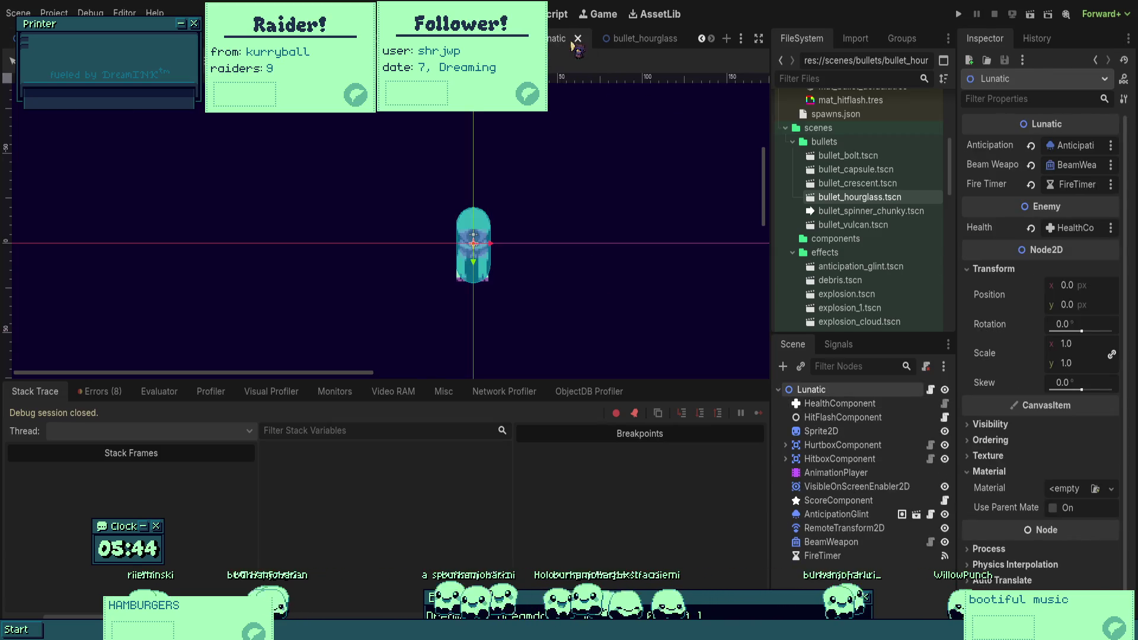
Step: Revert the Rain shotgun's Bullet Turn Speed to 0.0 in the Lunabug boss scene
key("ctrl+shift+Tab")
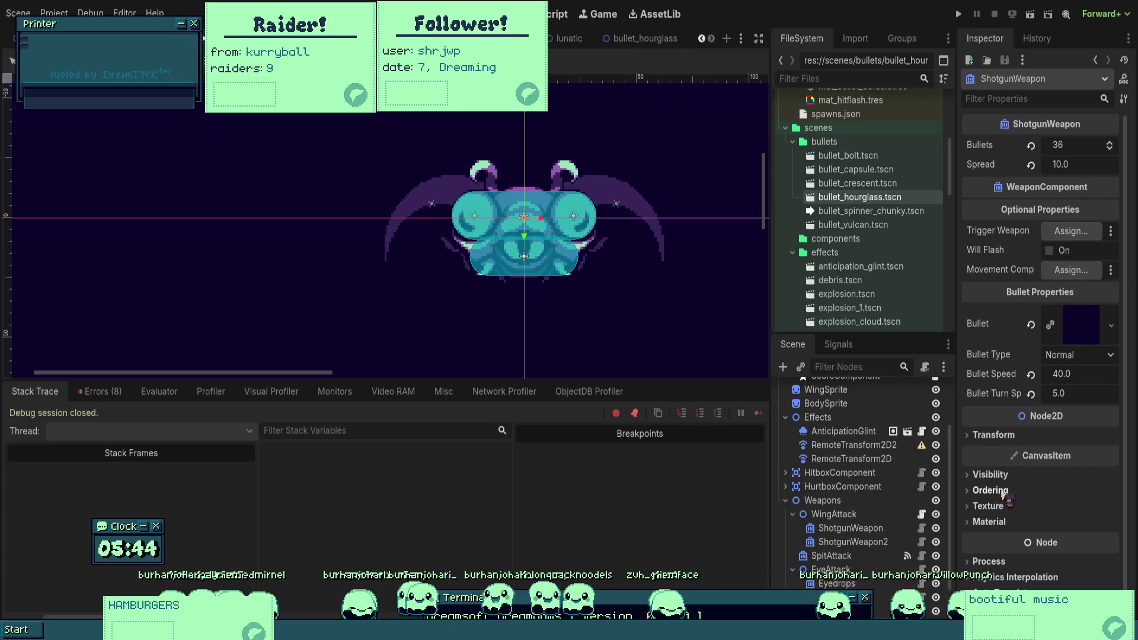
left_click(1031, 394)
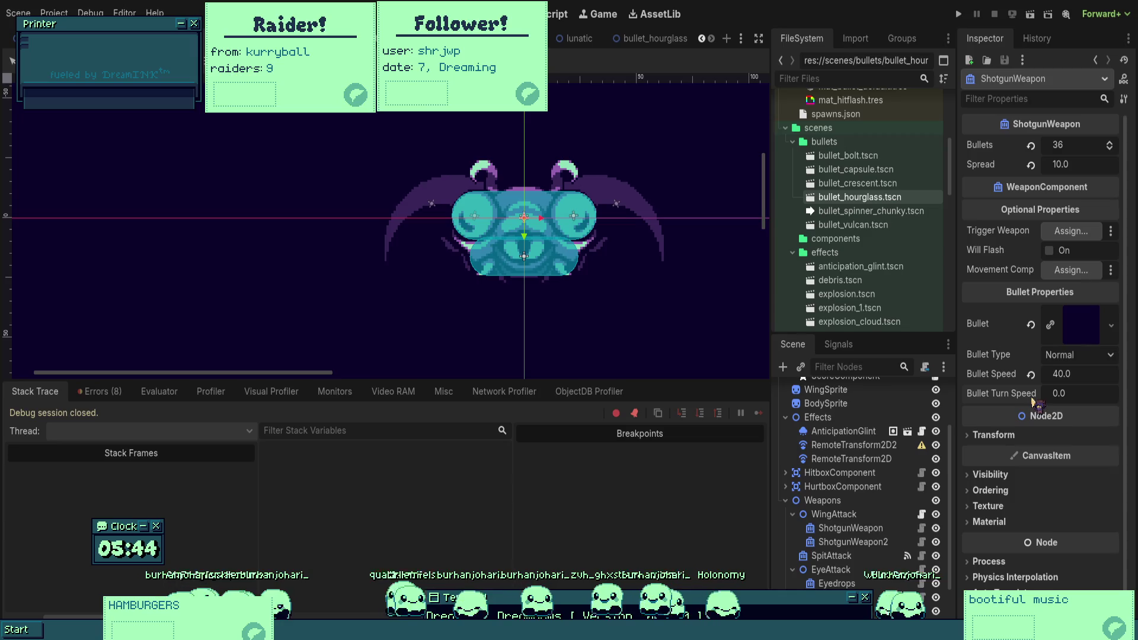
left_click_drag(607, 269, 580, 259)
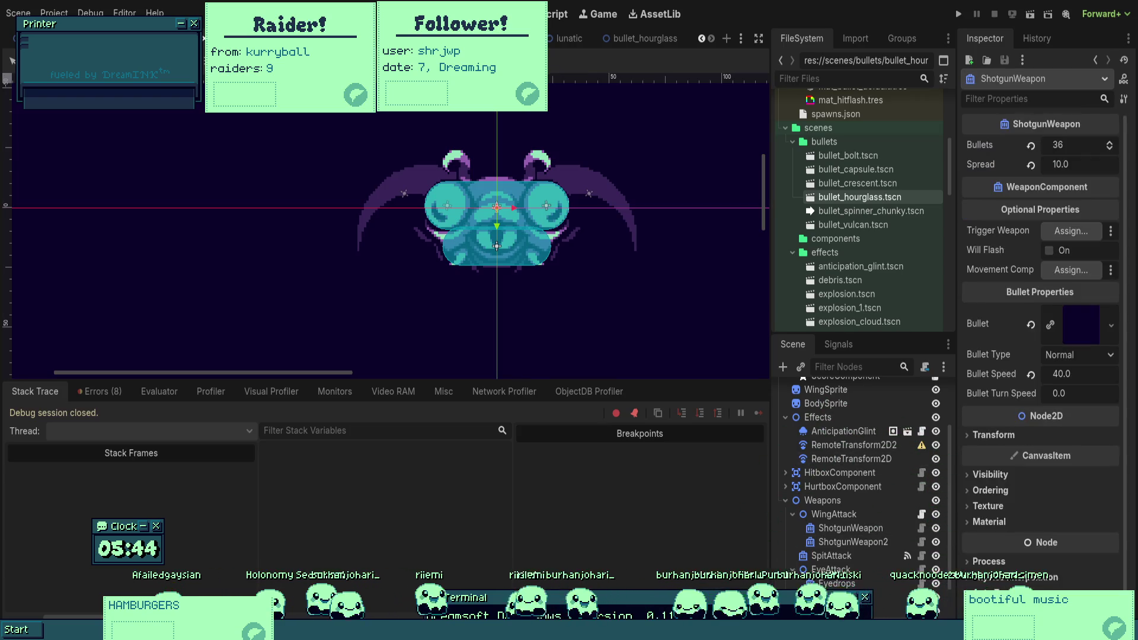
Step: Inspect the Rain ShotgunWeapon's signals such as bullet_fired and open shotgun_weapon.gd
left_click(838, 344)
left_click(793, 344)
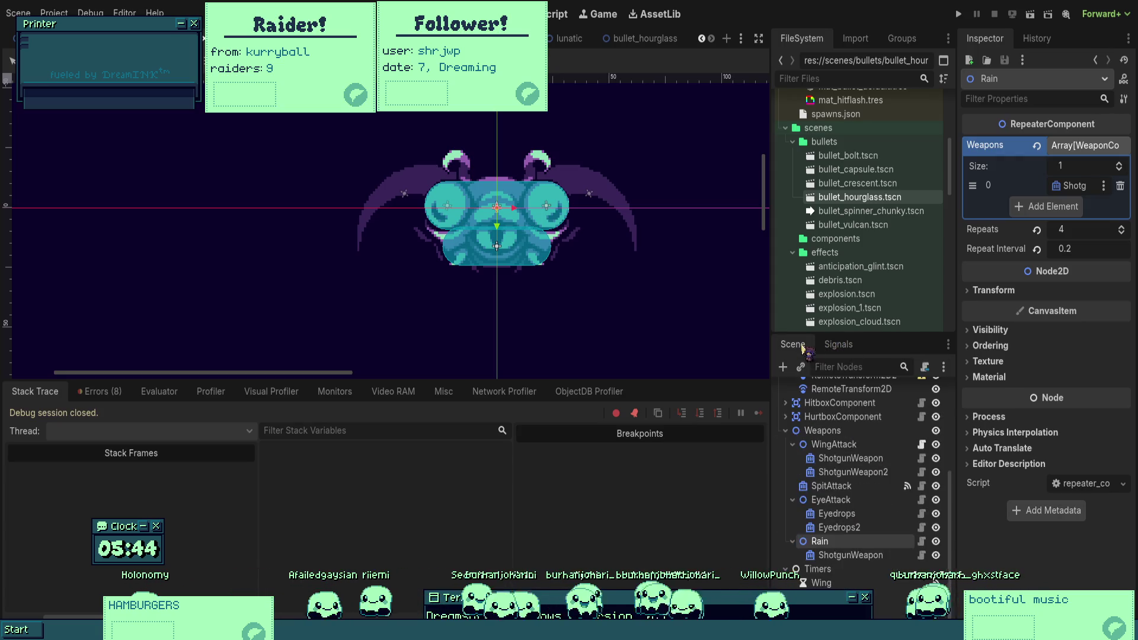
left_click(851, 555)
left_click(836, 347)
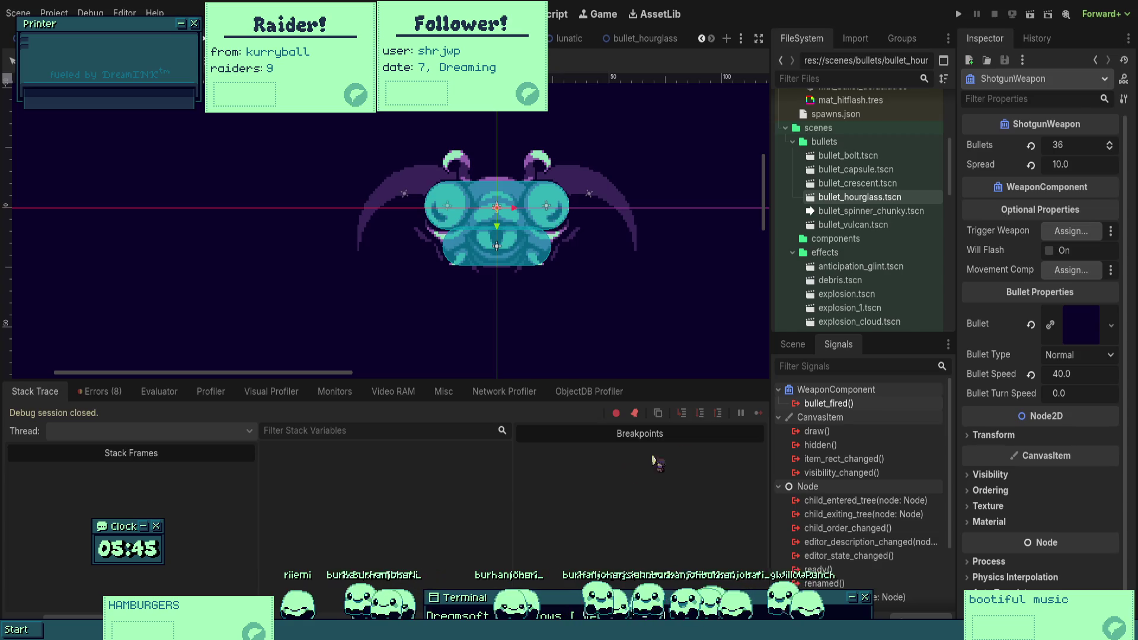
left_click(793, 346)
left_click(839, 345)
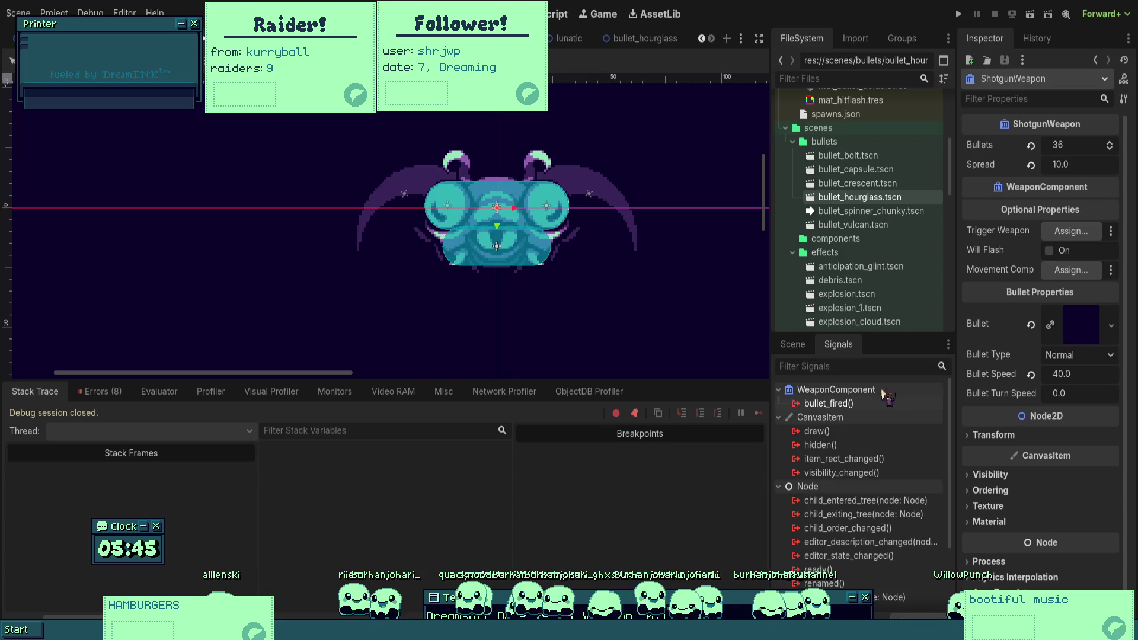
left_click(791, 344)
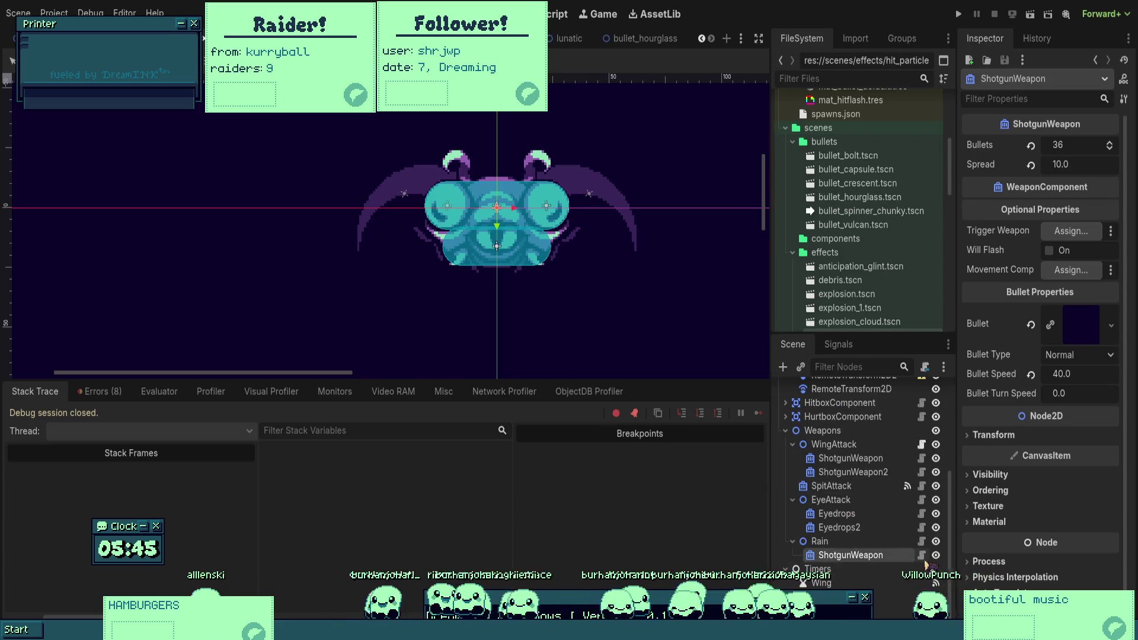
left_click(923, 558)
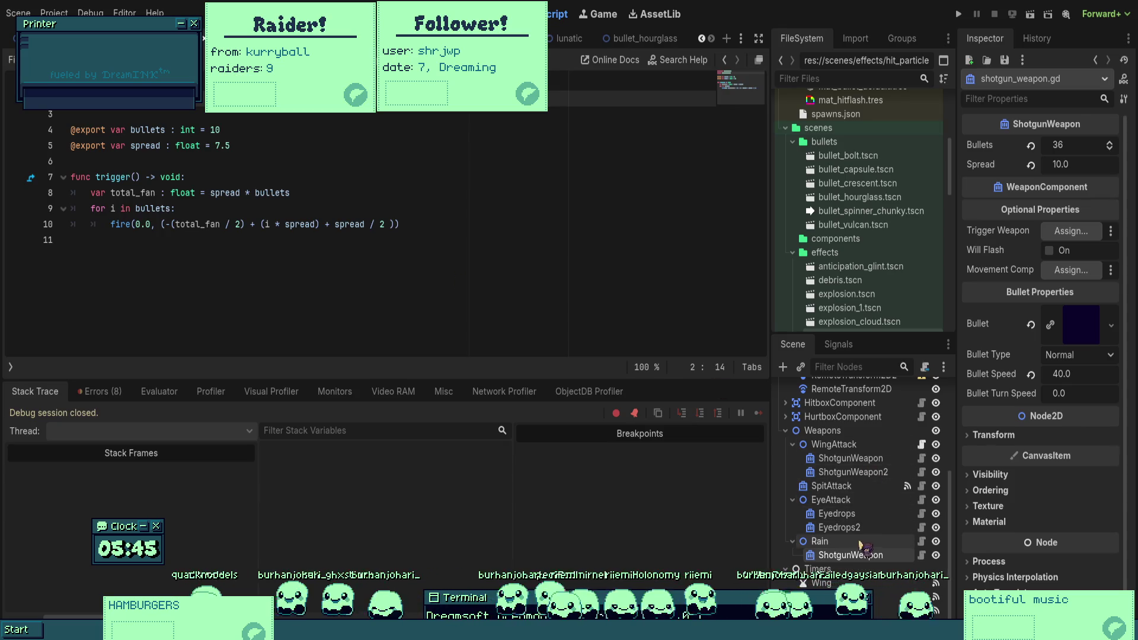
Step: Select the Rain repeater node and review its signals
left_click(824, 541)
left_click(840, 353)
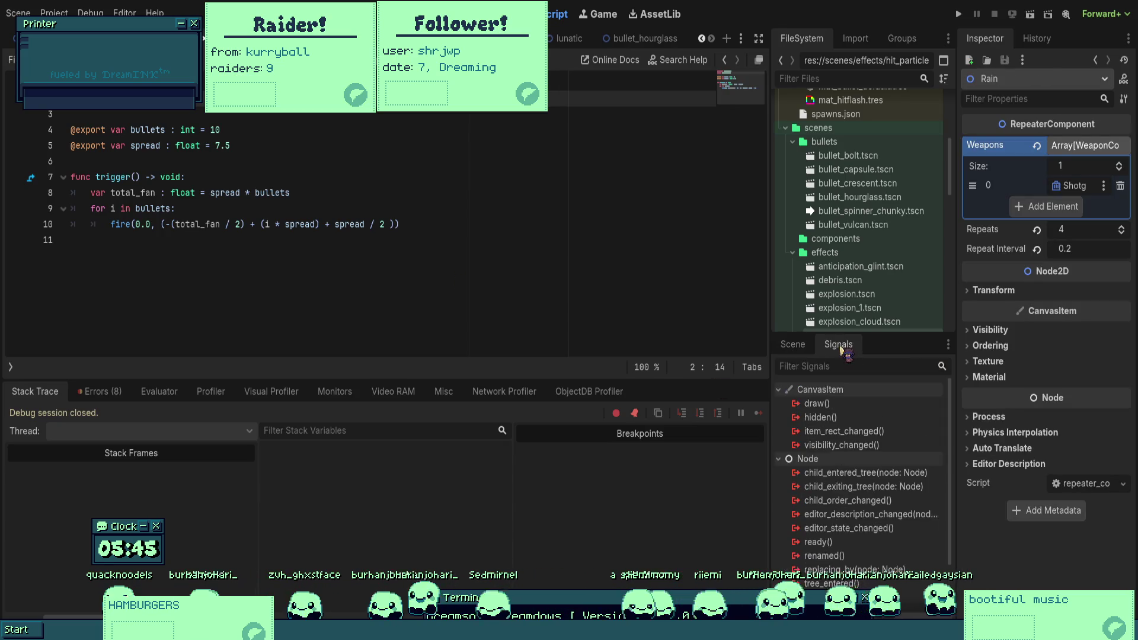
left_click(794, 346)
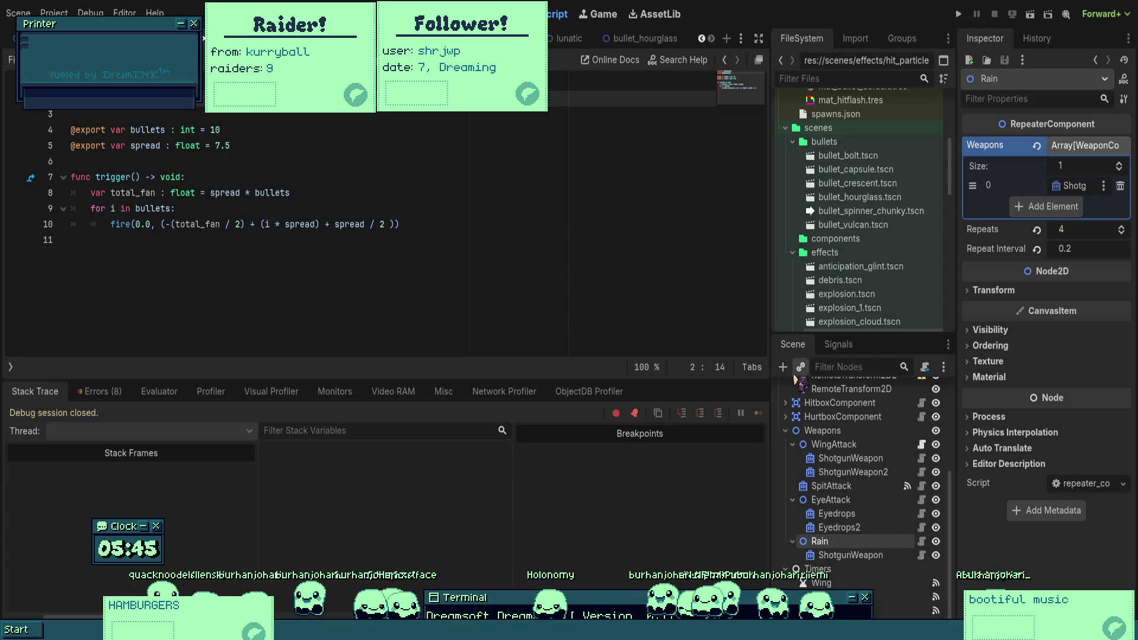
scroll(920, 420, "up", 5)
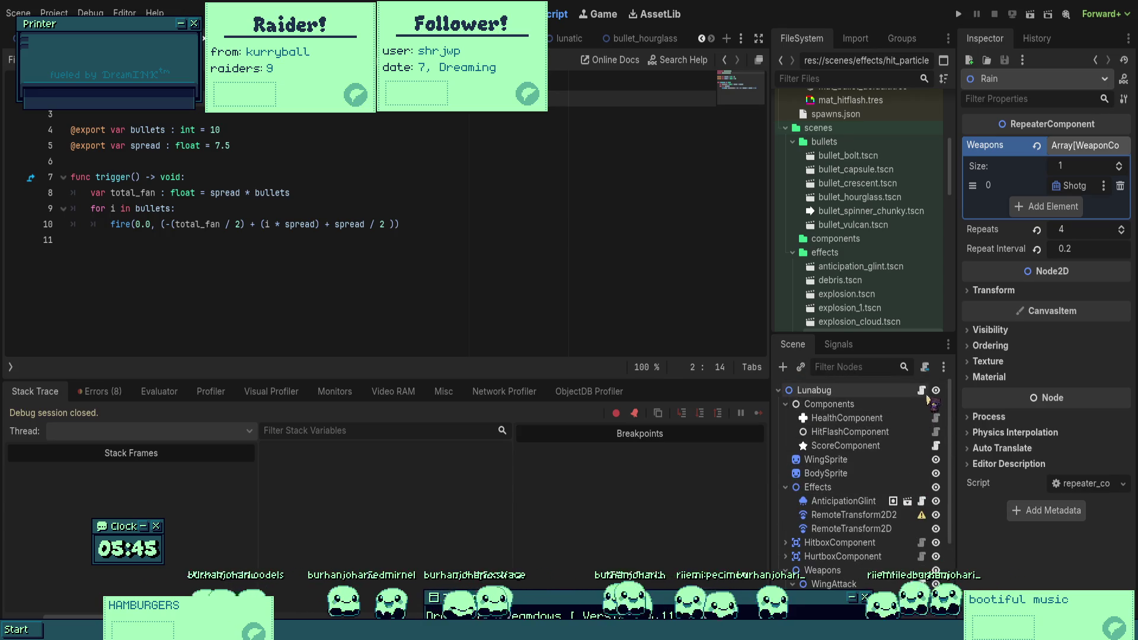
Step: Open lunabug.gd and reselect Rain, showing 4 repeats every 0.2 seconds
left_click(922, 391)
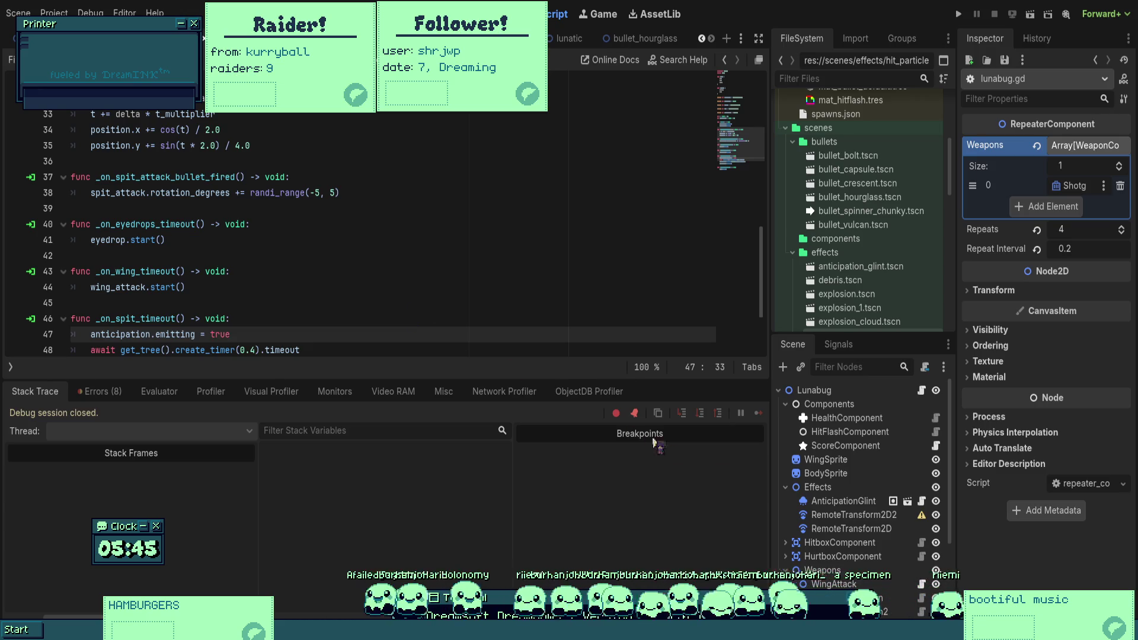
scroll(860, 533, "down", 3)
left_click(836, 575)
left_click(842, 589)
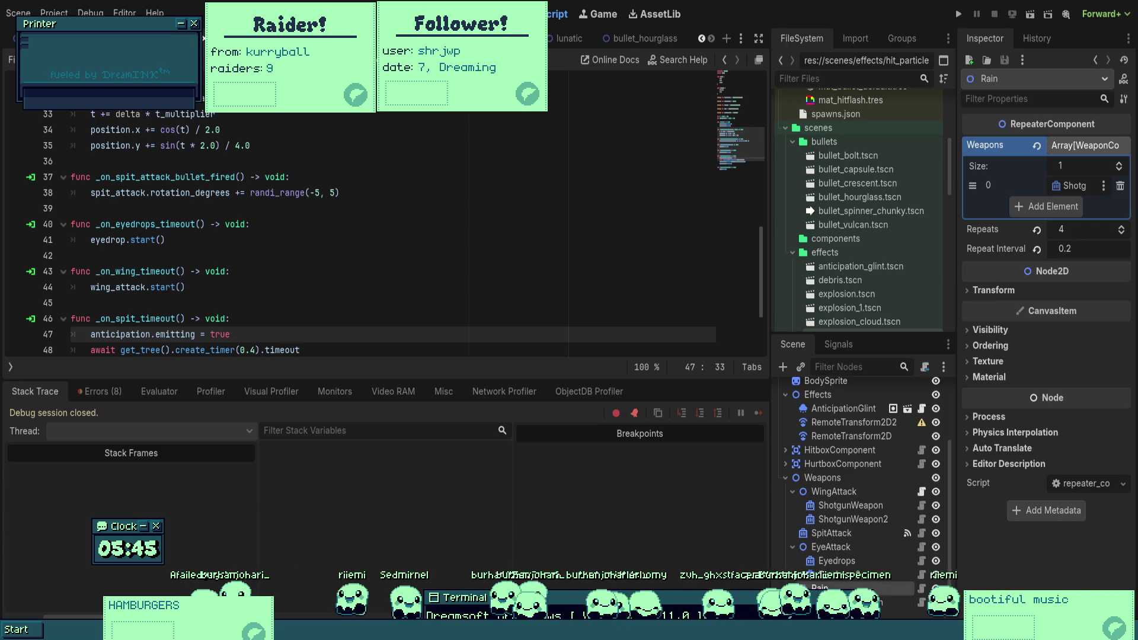
left_click(842, 601)
left_click(821, 588)
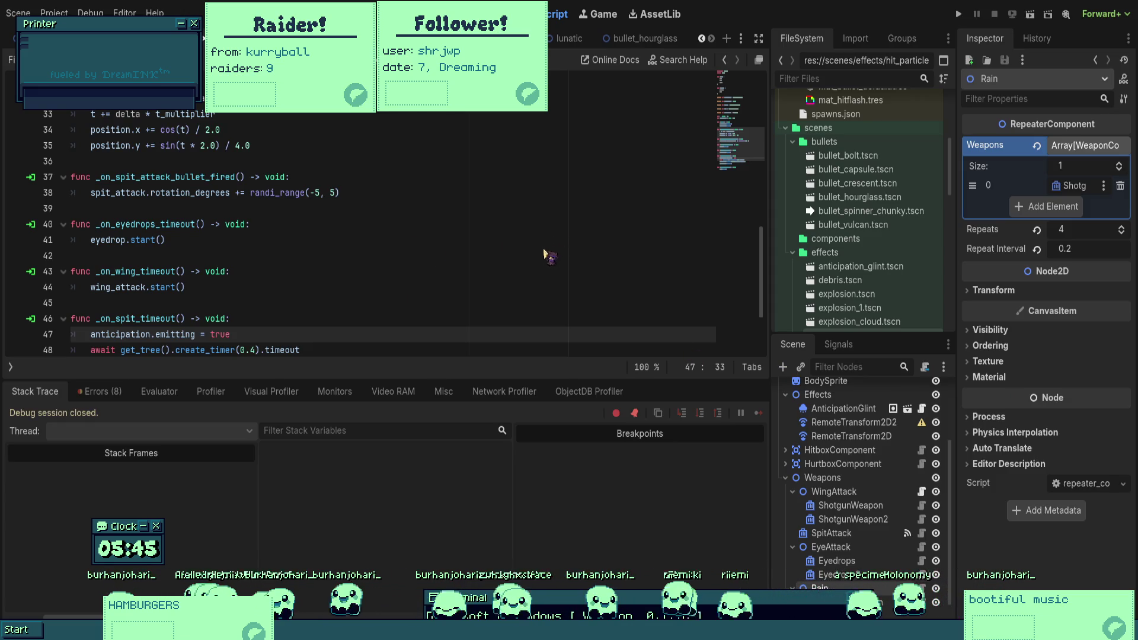
Step: Add a clockwise RotationComponent with torque 20 under Rain and test-run the boss fight
key("Down")
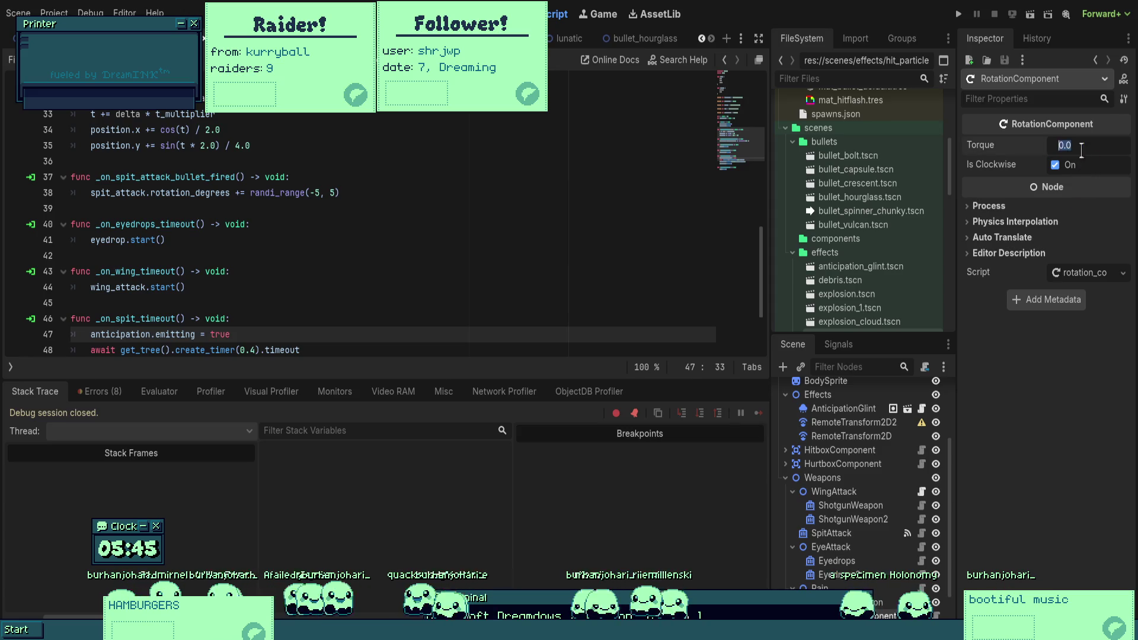
key("Return")
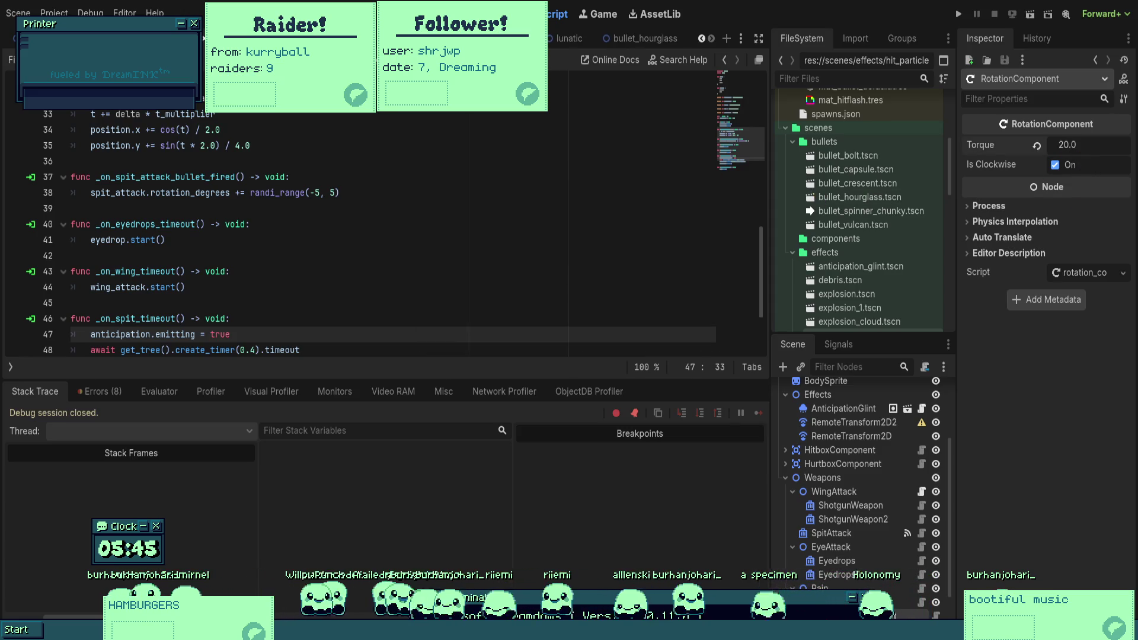
key("ctrl+F1")
left_click(959, 14)
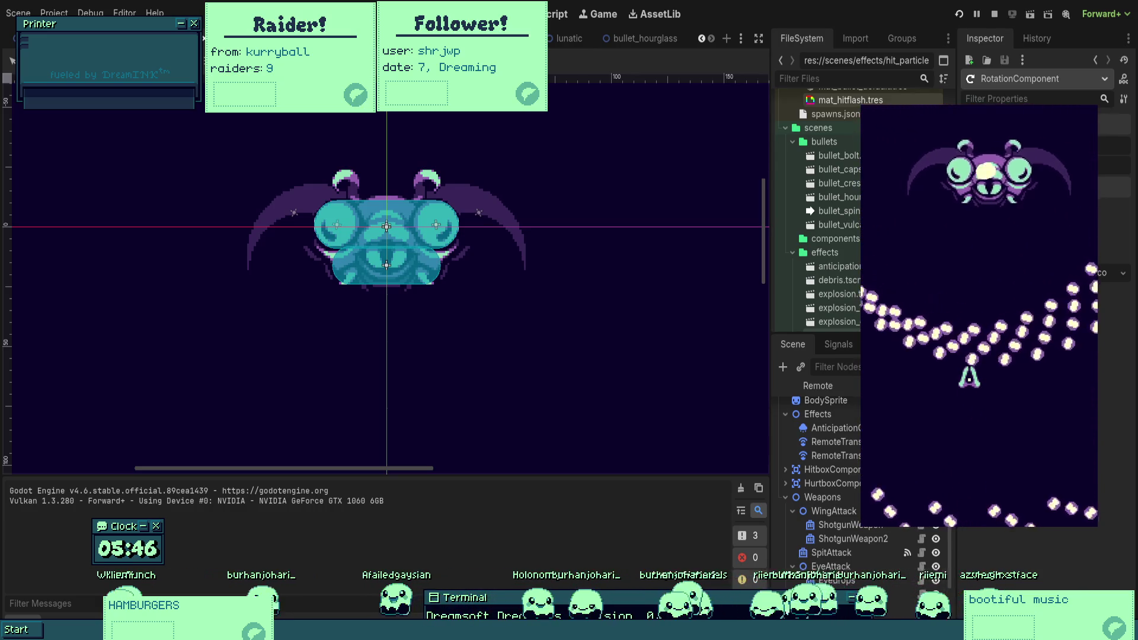
key("F8")
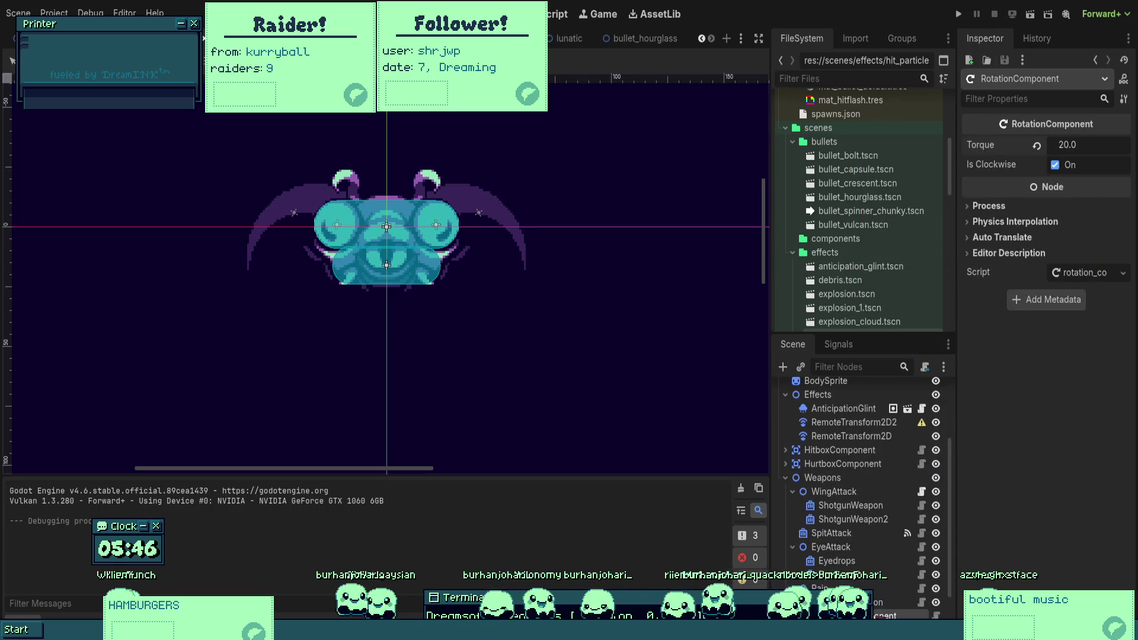
Step: Set the Rain repeater's Repeat Interval to 0.3 and save the scene
left_click(853, 520)
left_click(820, 589)
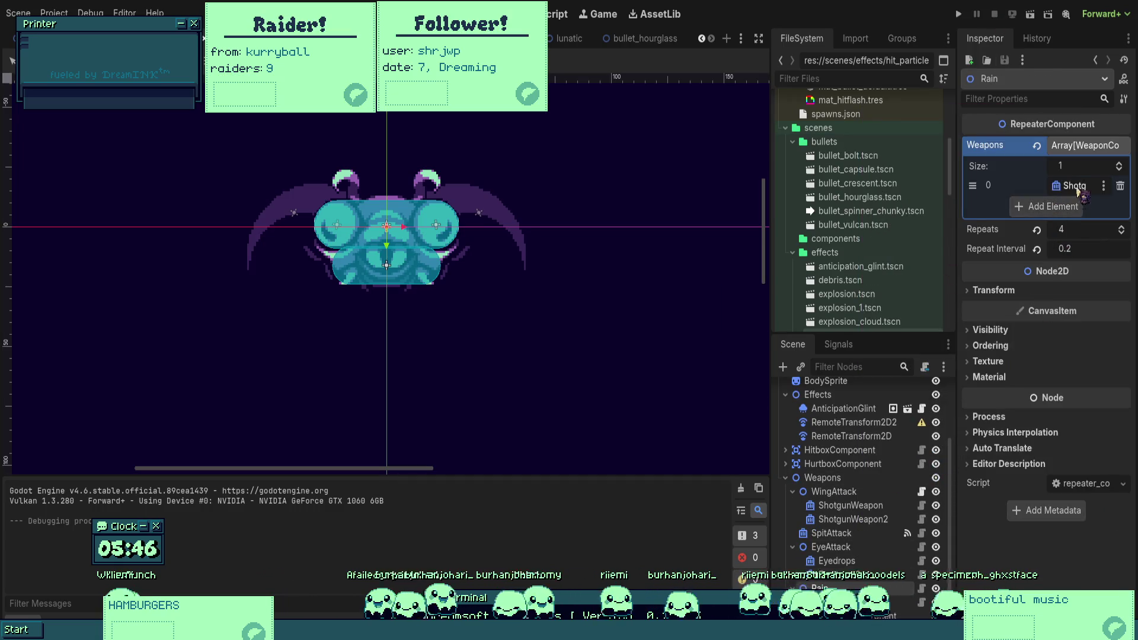
key("Return")
key("ctrl+s")
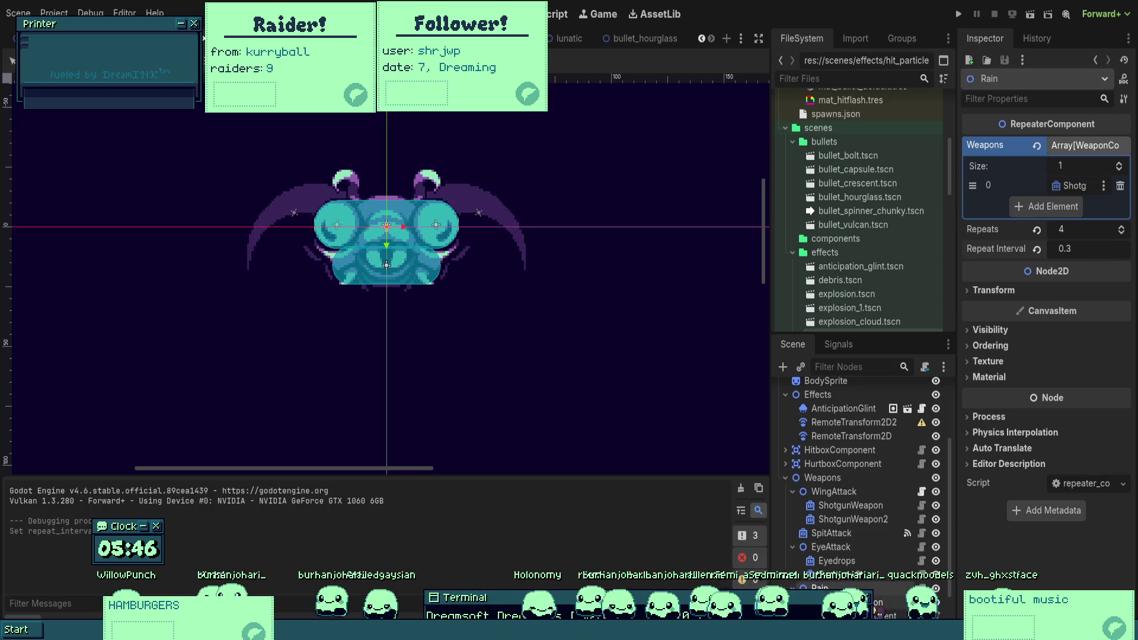
Step: Review the ShotgunWeapon's bullet settings, play-test dodging the slower rings, then save
left_click(1075, 186)
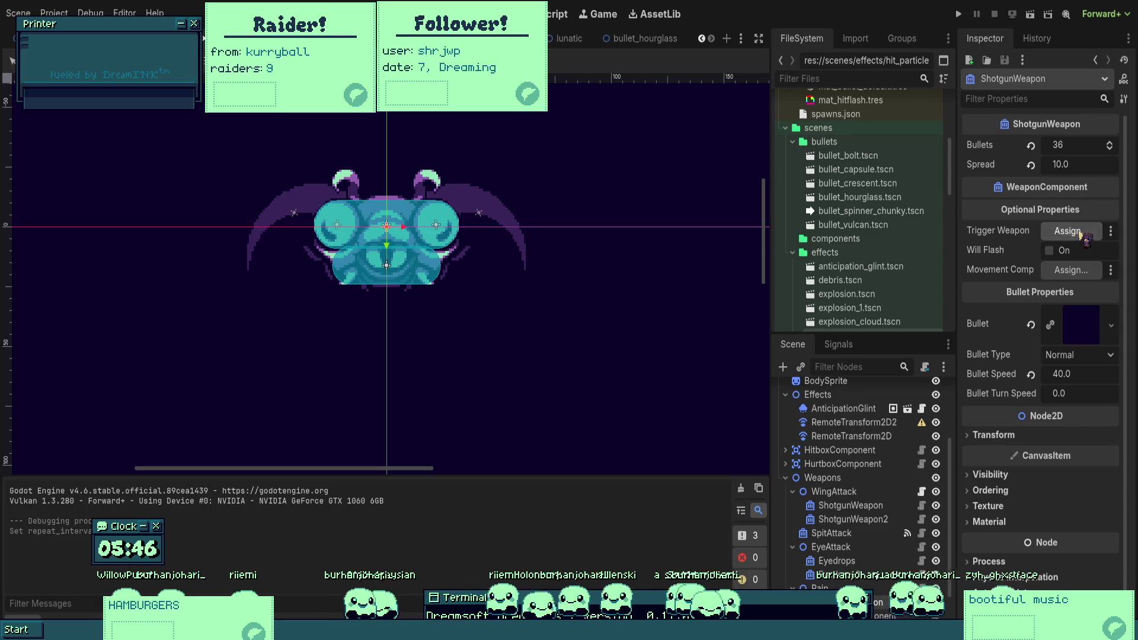
left_click(1110, 332)
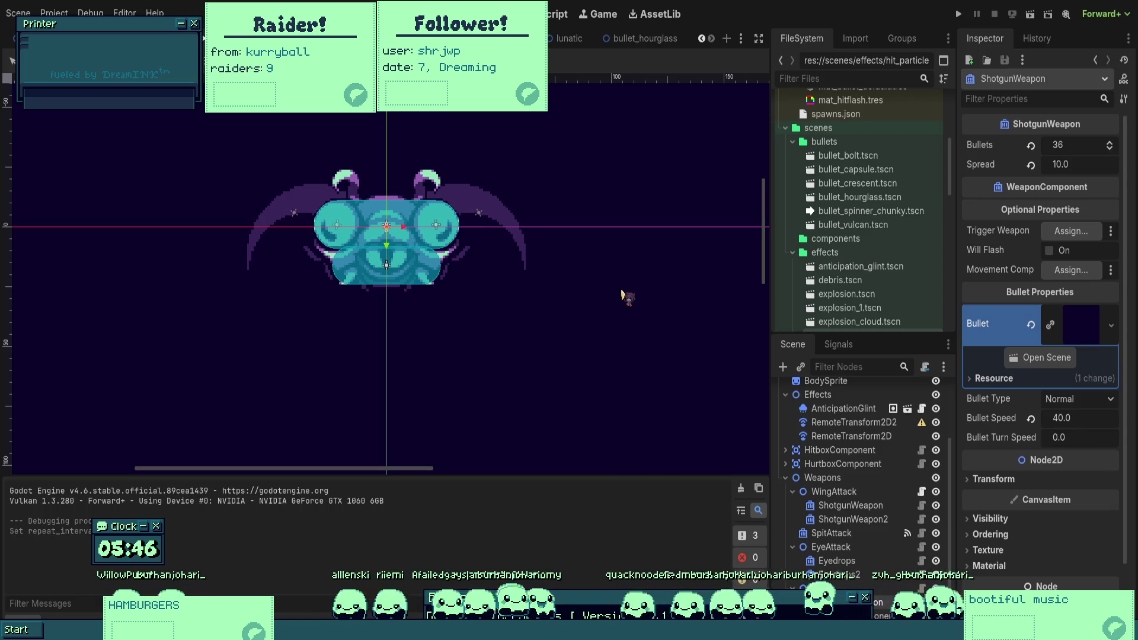
left_click(958, 13)
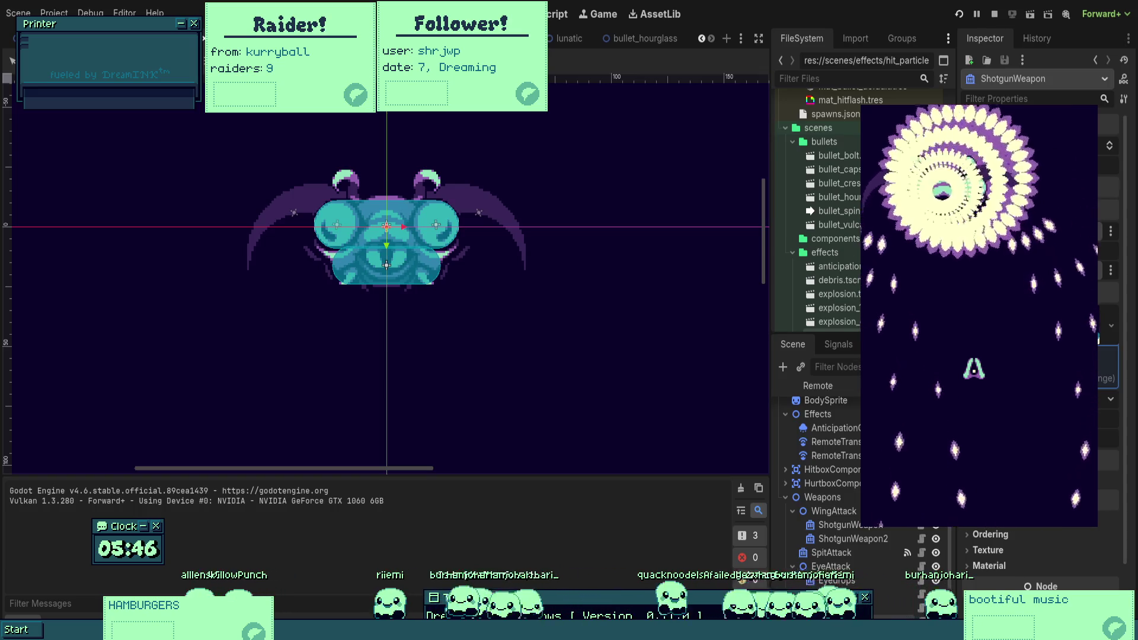
key("Up")
key("Left")
key("Down")
key("Right")
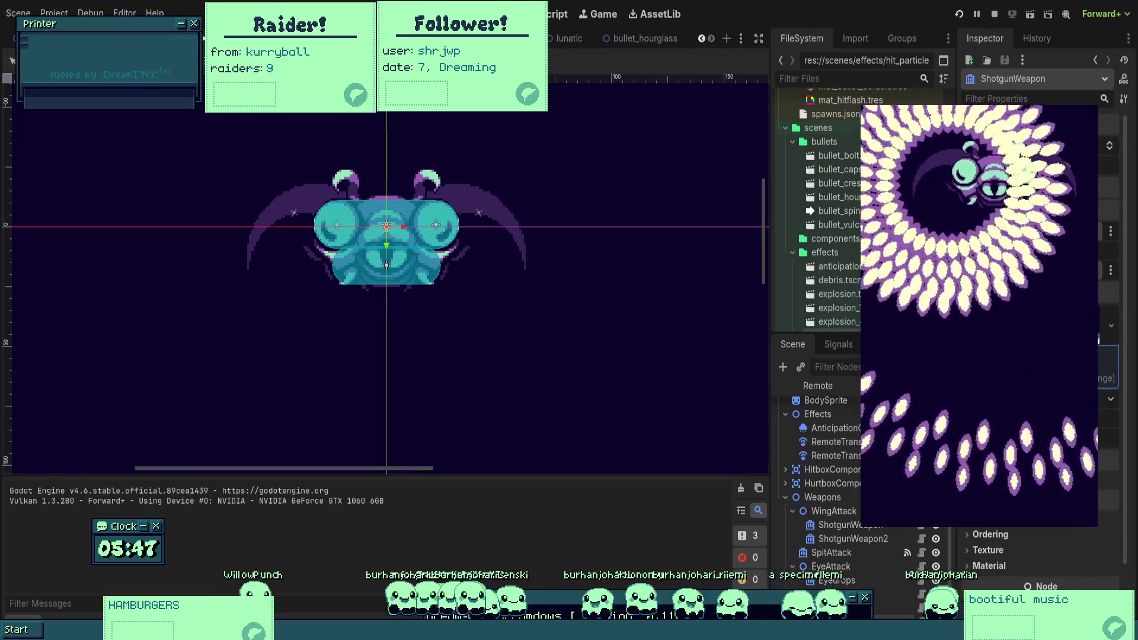
key("F8")
key("ctrl+s")
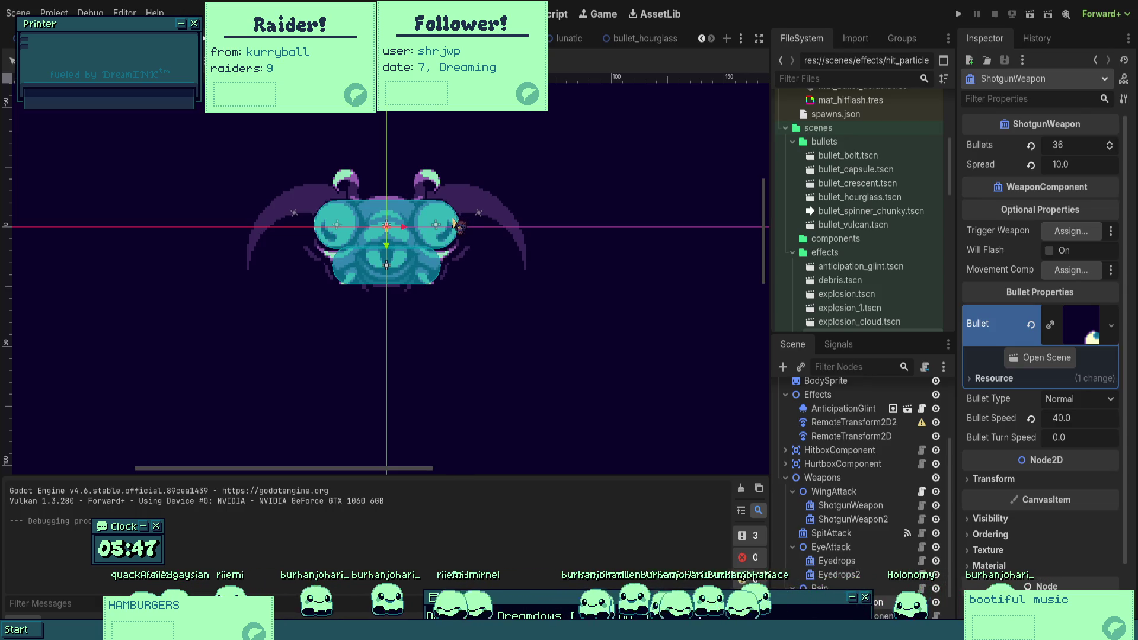
Step: Swap the Rain weapon's Bullet for another bullet scene and test it in game
left_click_drag(453, 228, 453, 228)
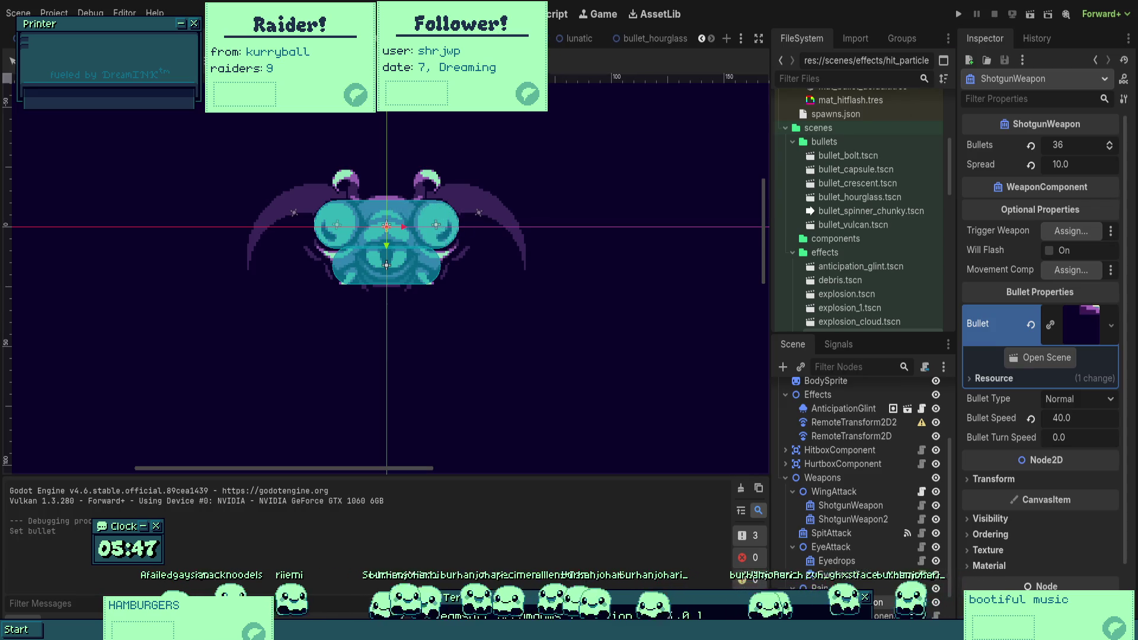
left_click(960, 11)
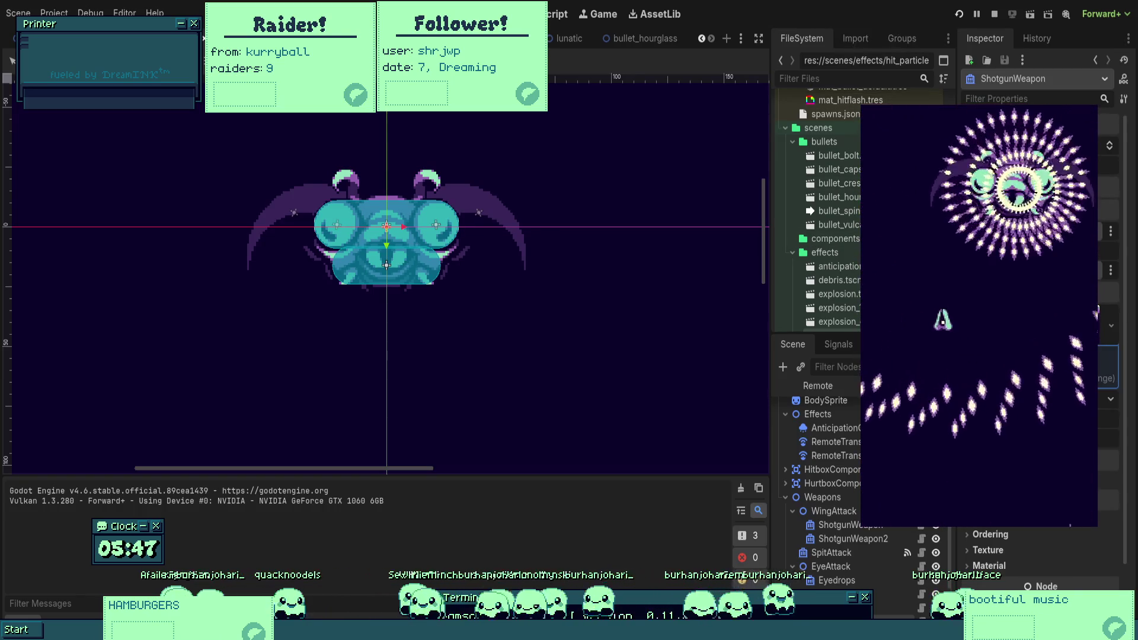
key("F8")
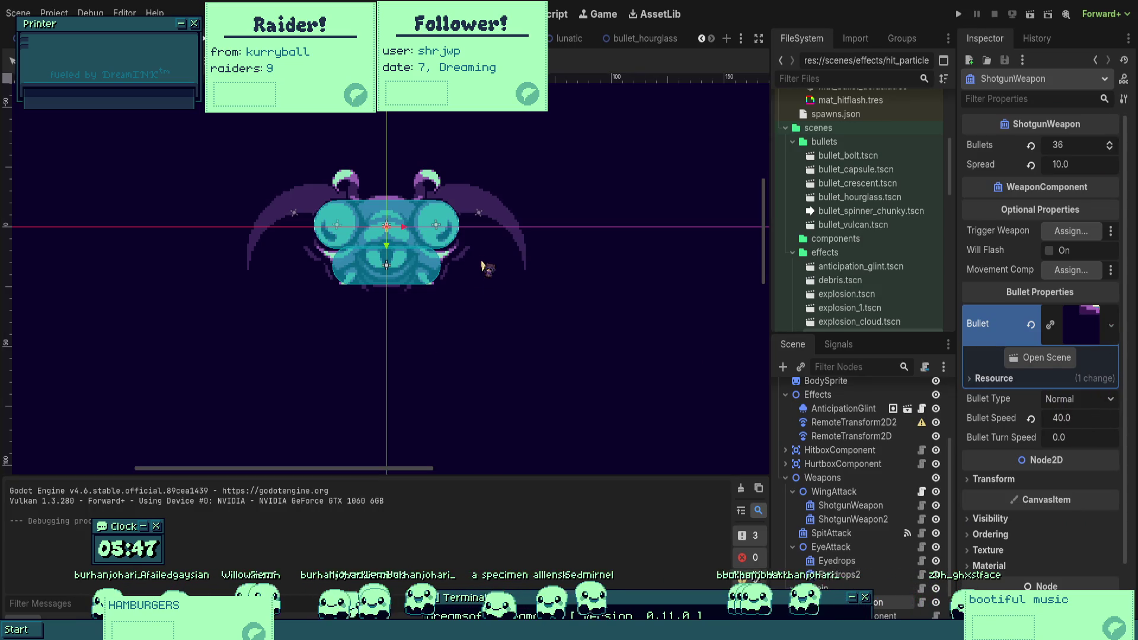
Step: Rerun the game, then delete the RotationComponent and run again without rotation
left_click(959, 13)
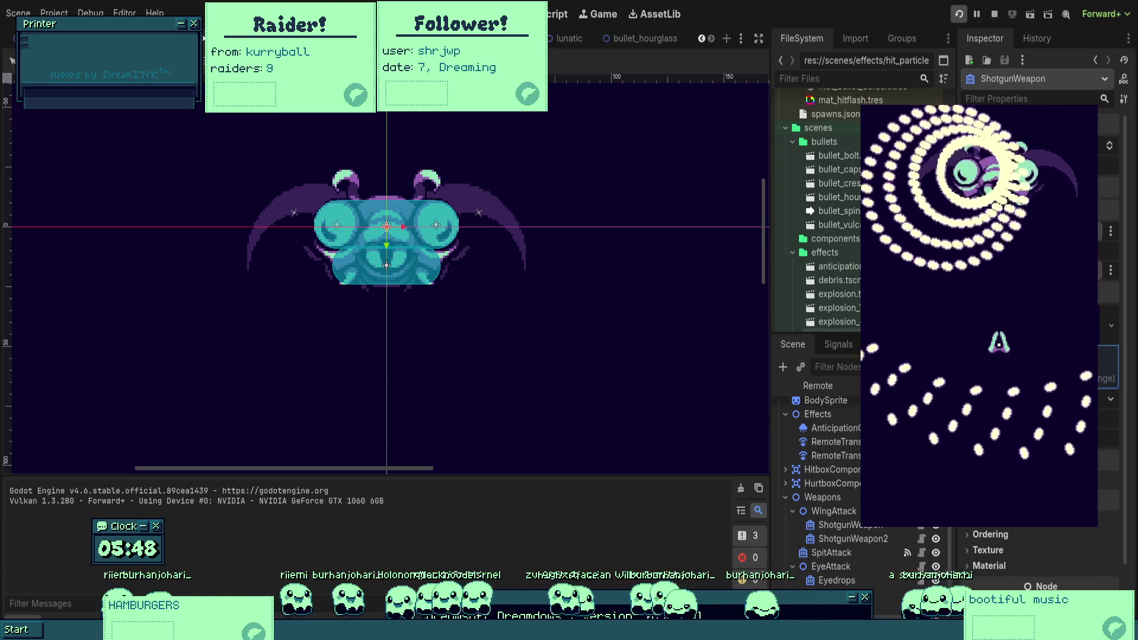
key("F8")
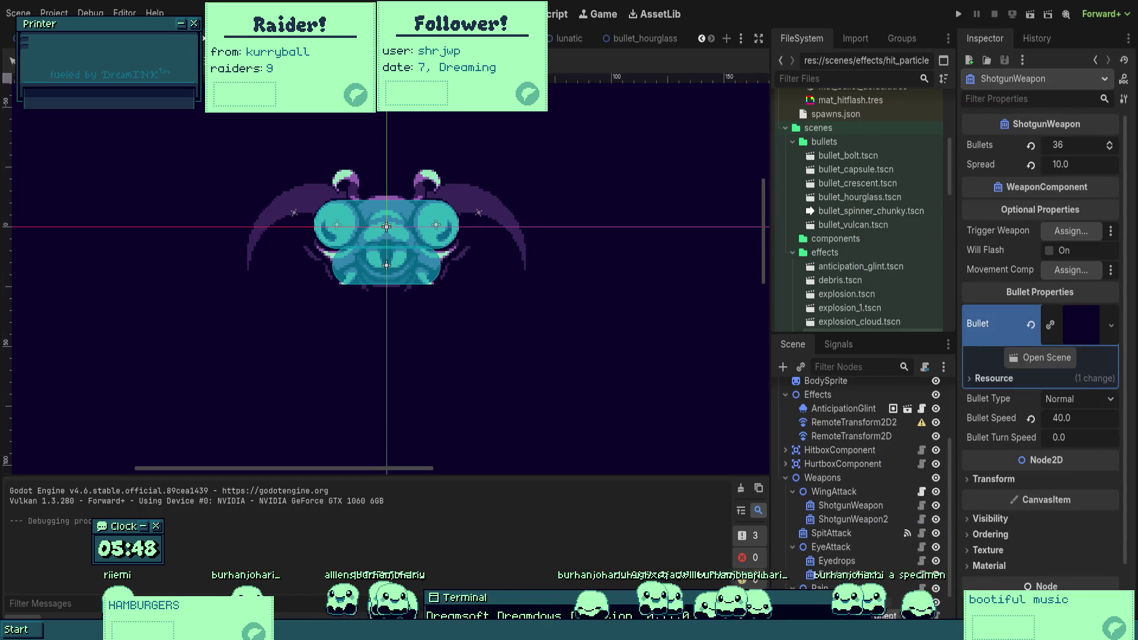
key("Delete")
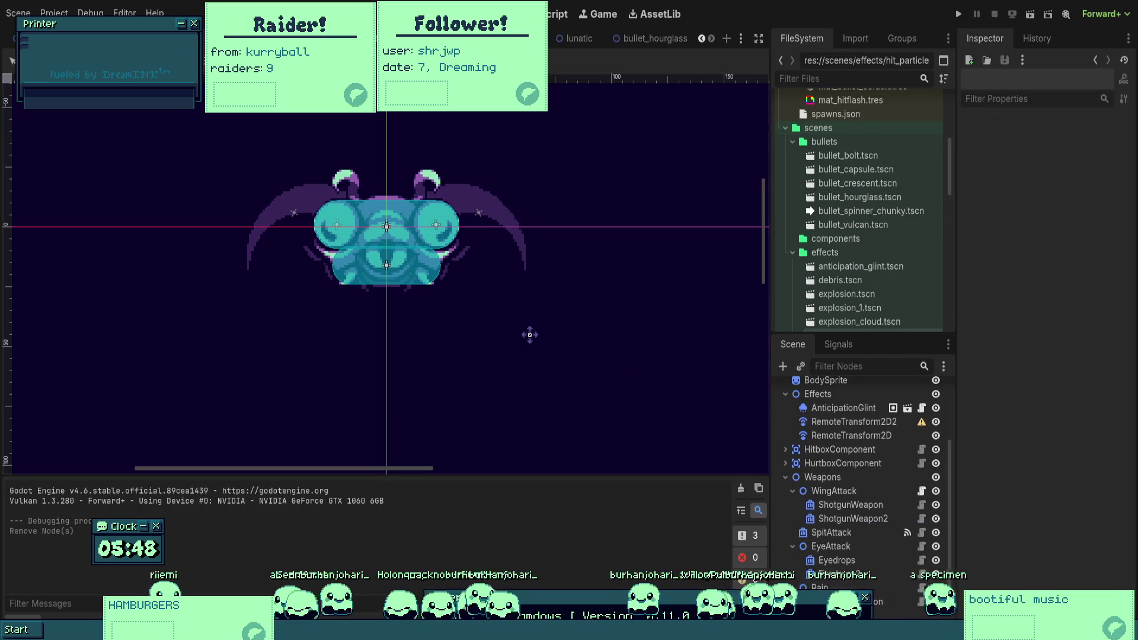
left_click(958, 13)
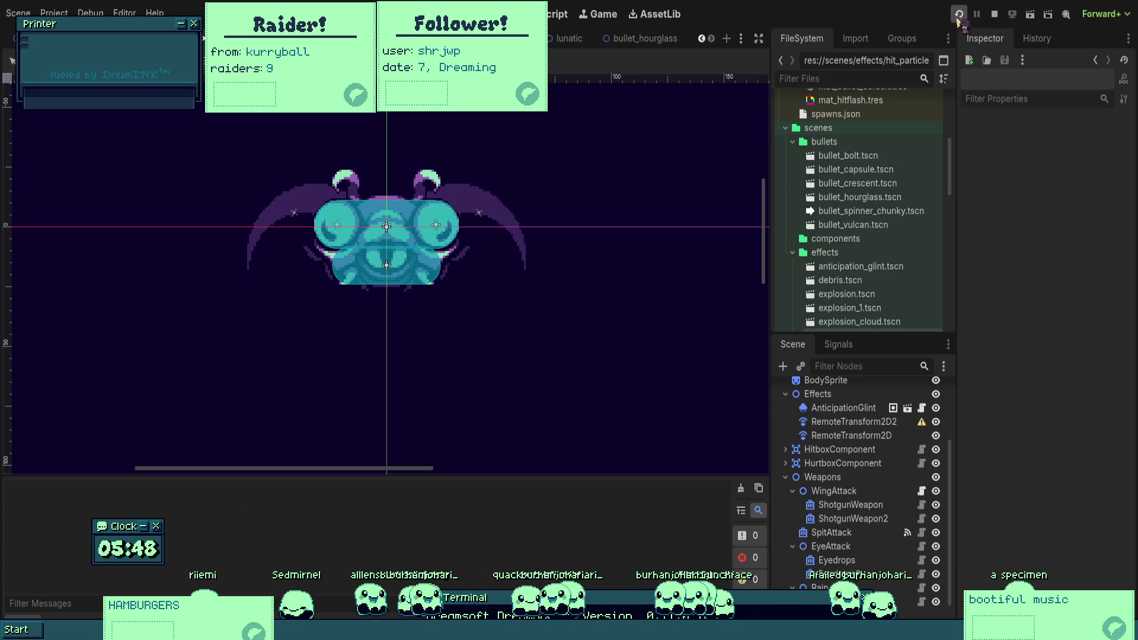
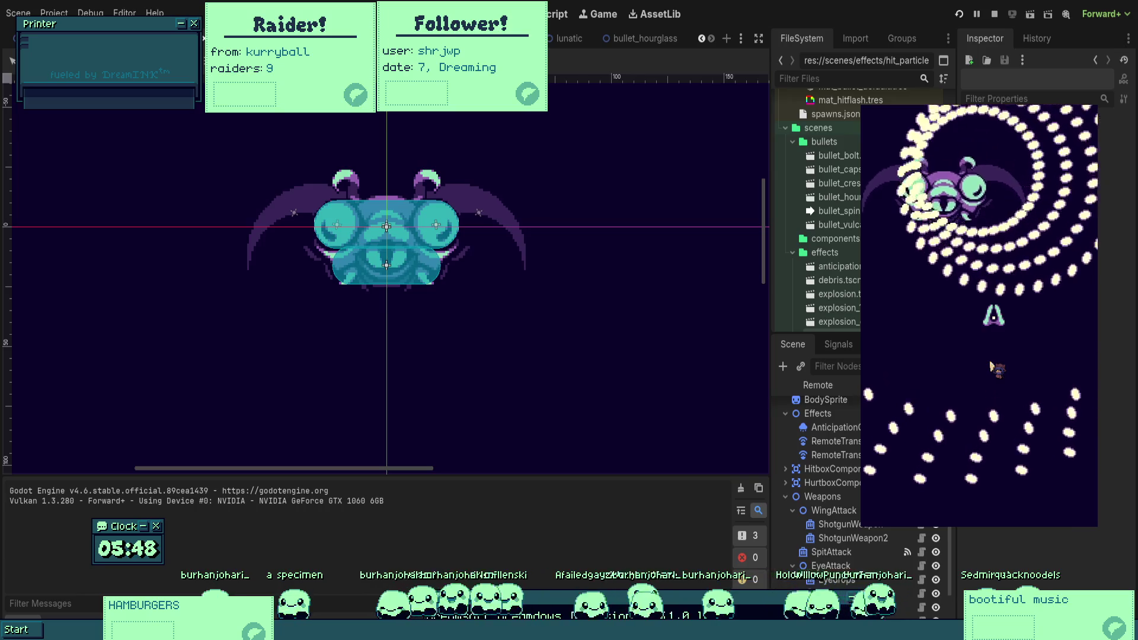
Step: Give ShotgunWeapon 18 bullets, a 20.0 spread and bullet speed 120, then run the game
left_click(996, 15)
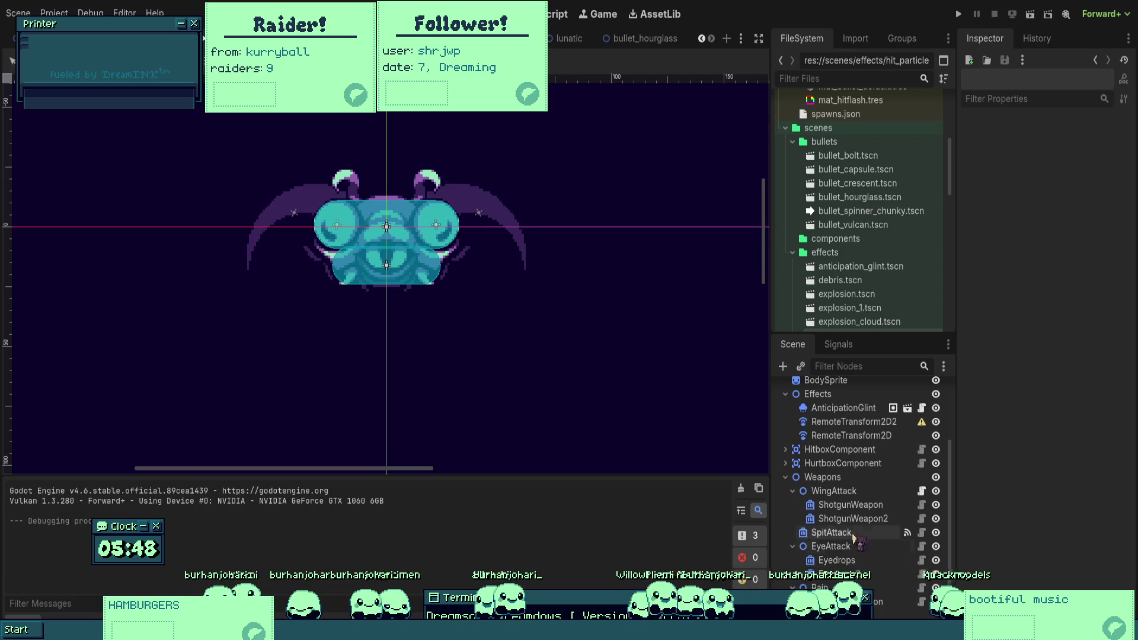
left_click(851, 506)
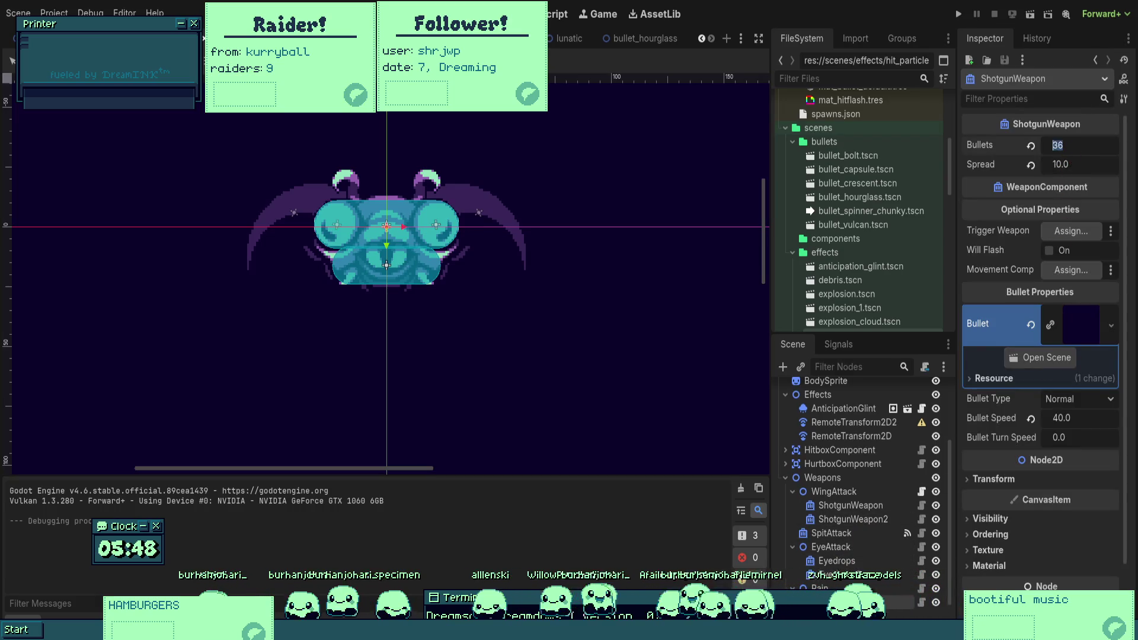
left_click(1080, 164)
type("20")
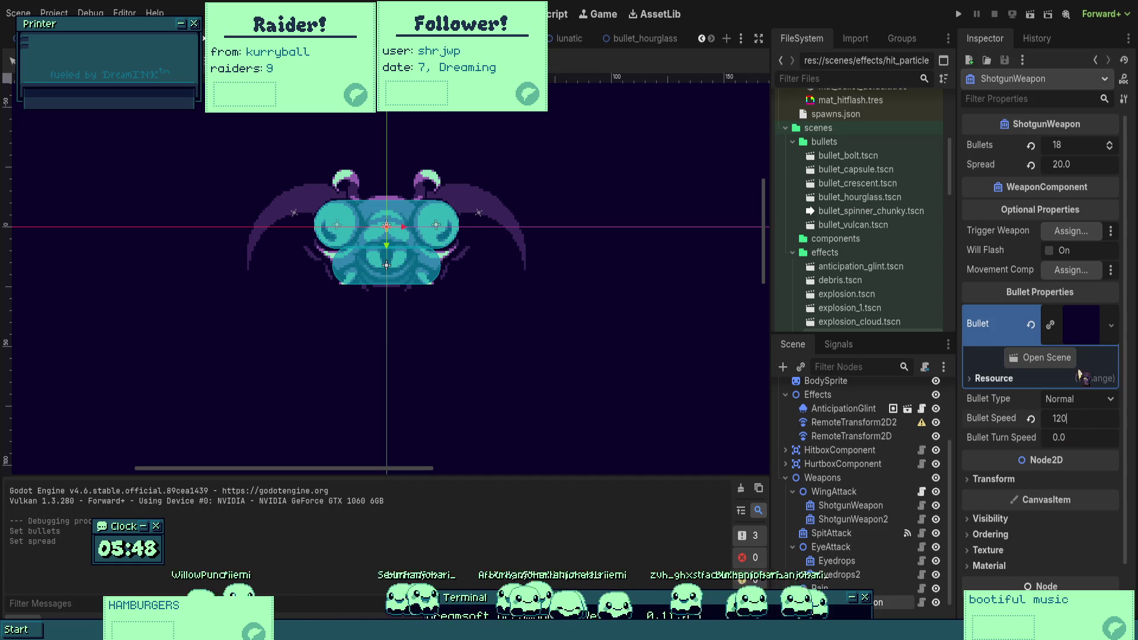
left_click(1074, 168)
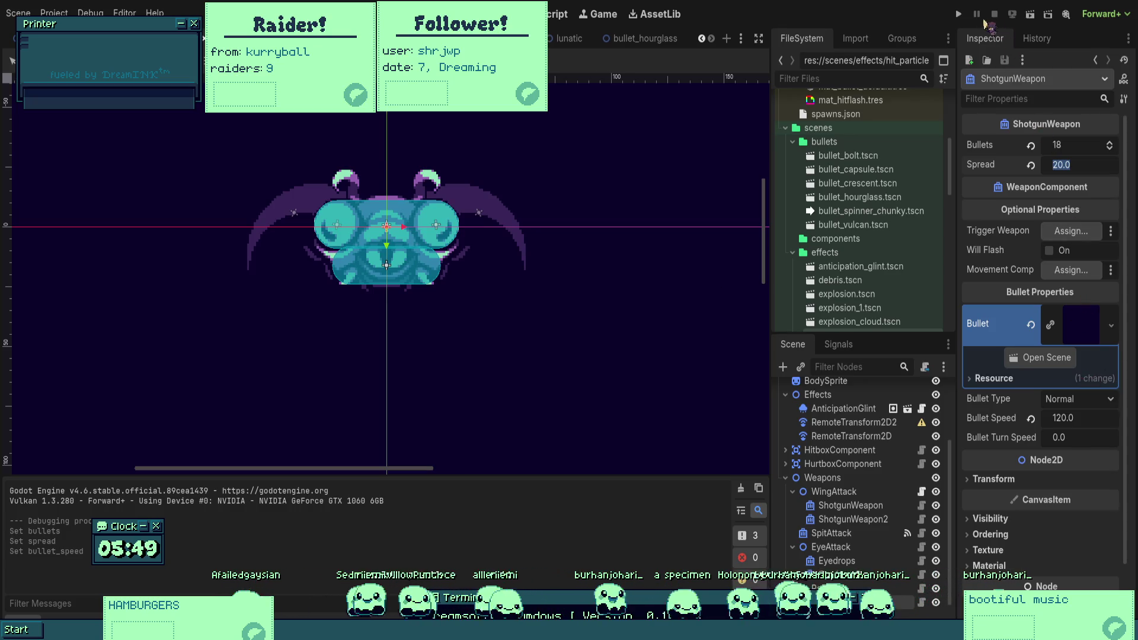
left_click(959, 14)
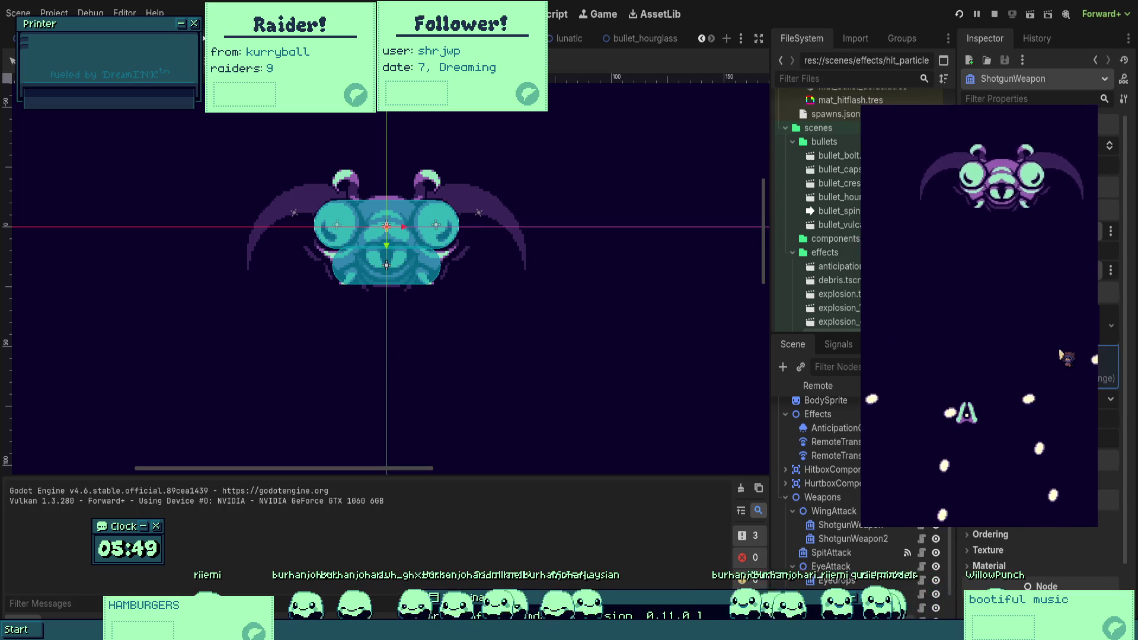
Step: Stop the test run and open repeater_component.gd from the repeater node in the Scene tree
left_click(995, 15)
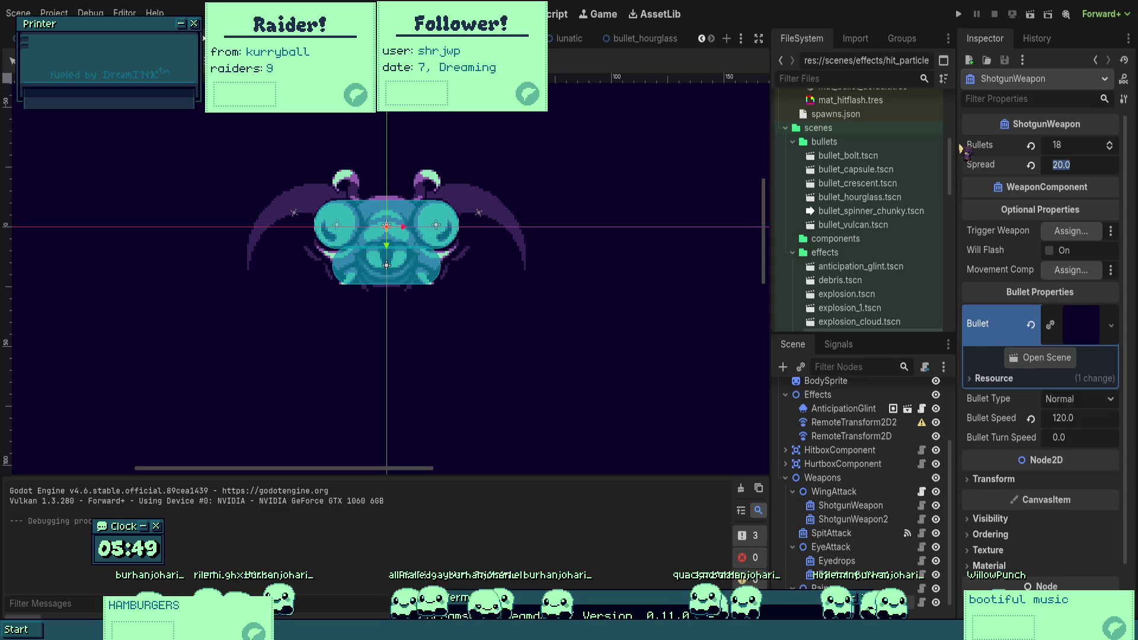
left_click(923, 590)
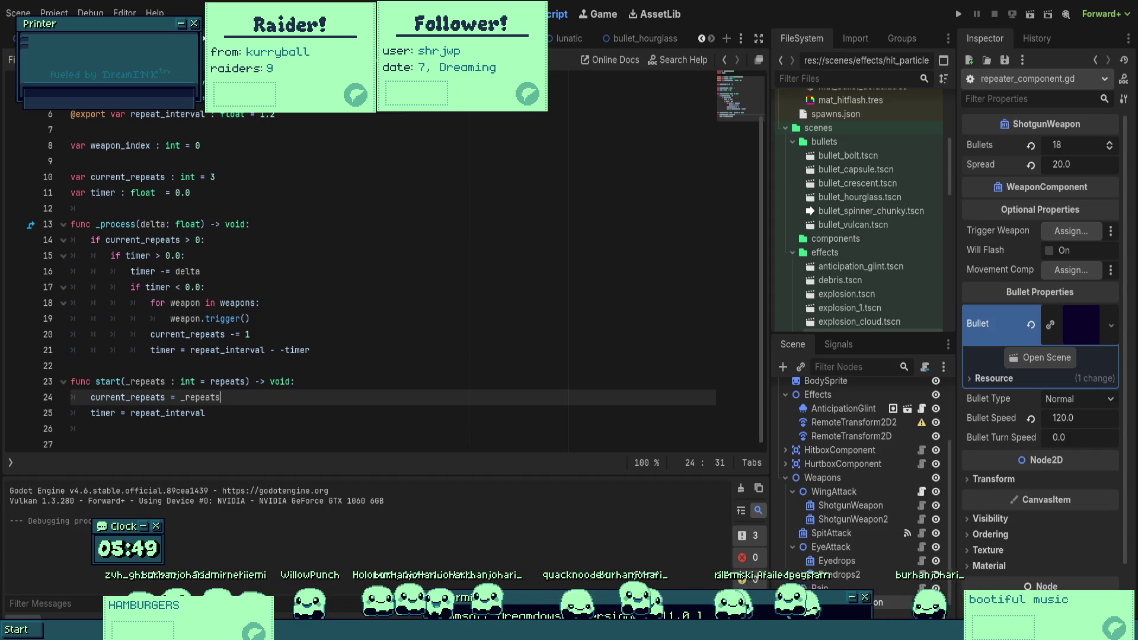
Step: Declare a weapons_triggered signal at the top of repeater_component.gd, referencing the weapon component script
scroll(440, 415, "up", 1)
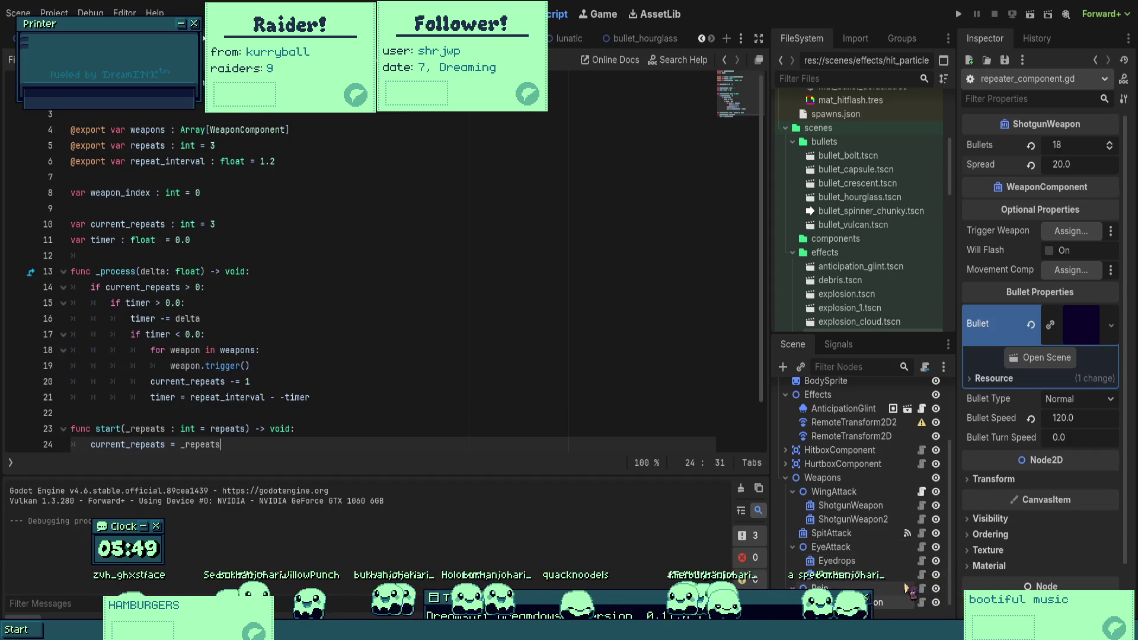
left_click(254, 130, "ctrl")
scroll(157, 144, "up", 10)
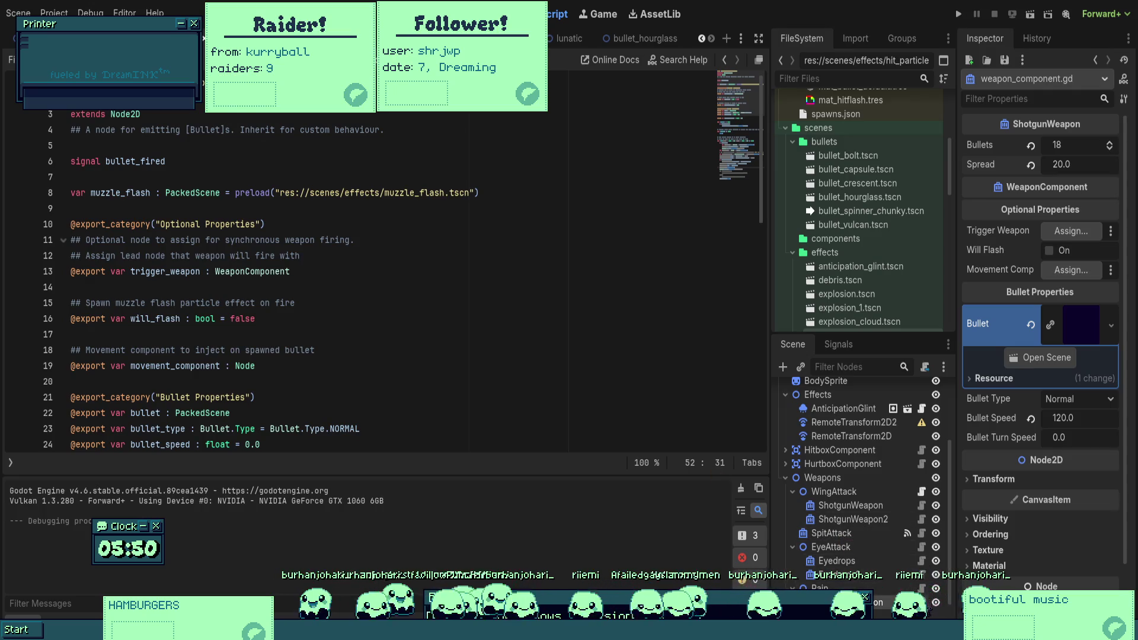
key("alt+Left")
left_click(309, 208)
left_click(294, 131)
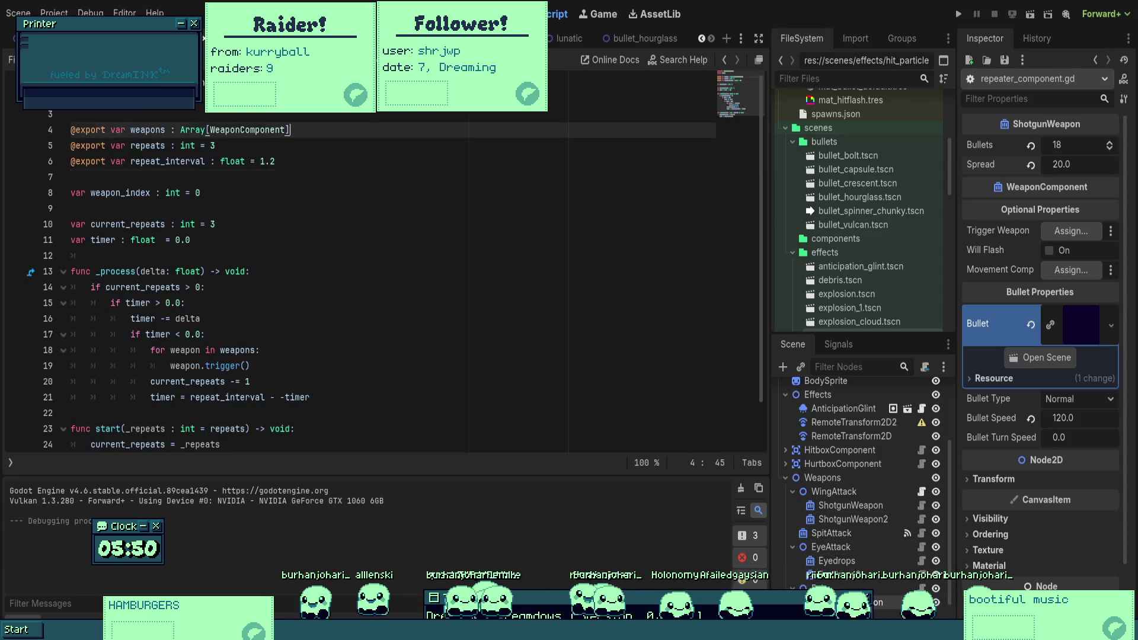
left_click(296, 176)
left_click(569, 98)
key("Return")
key("Return")
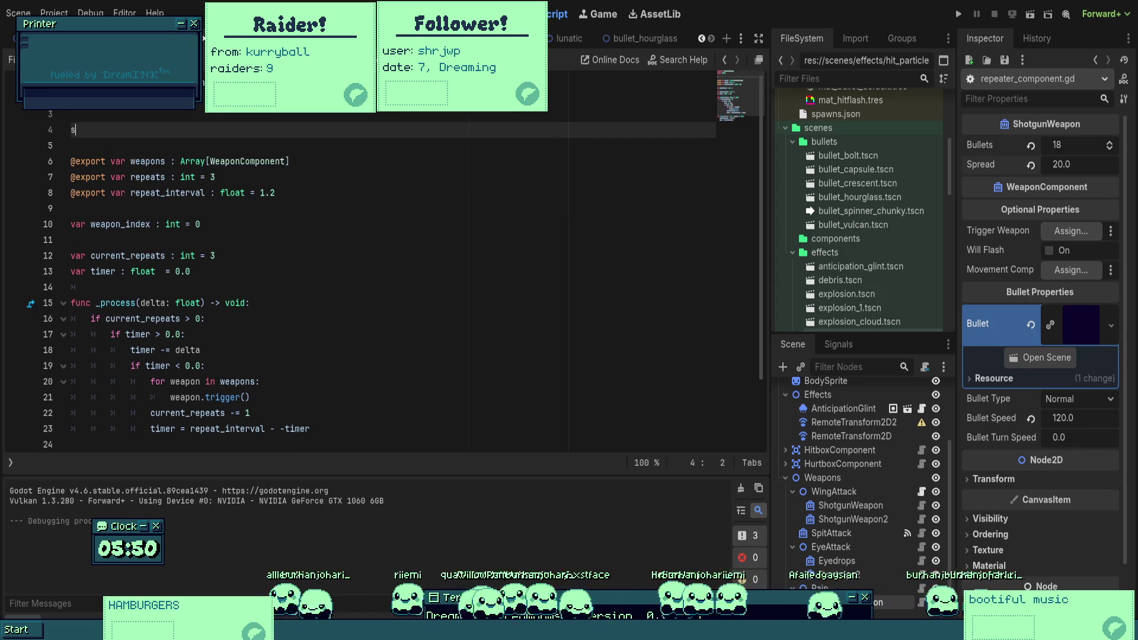
type("signal ")
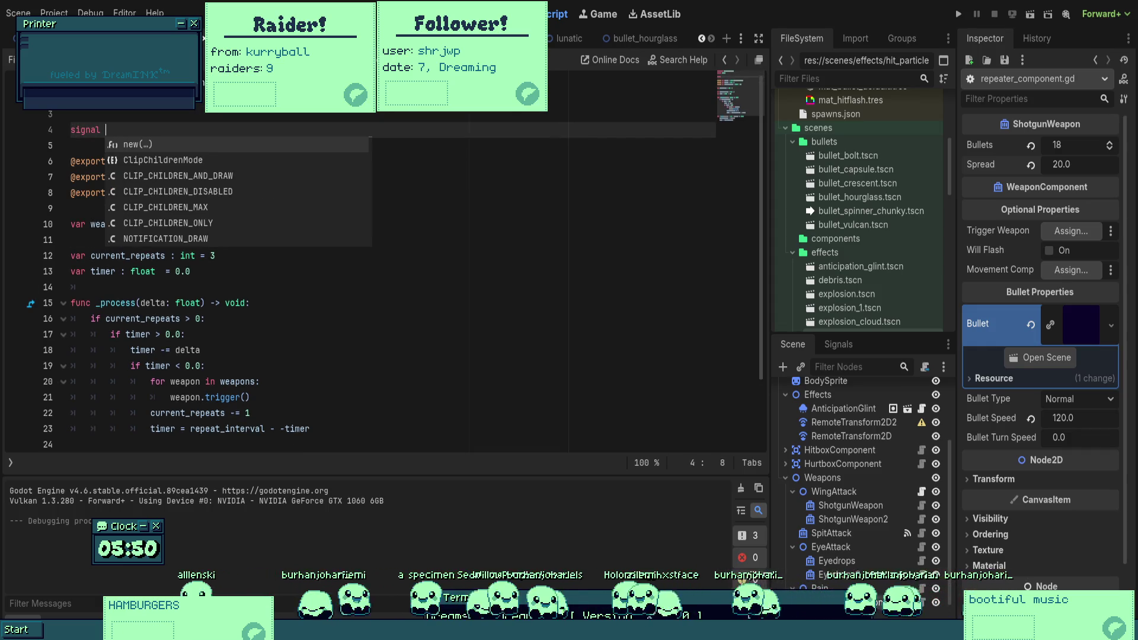
type("repeate")
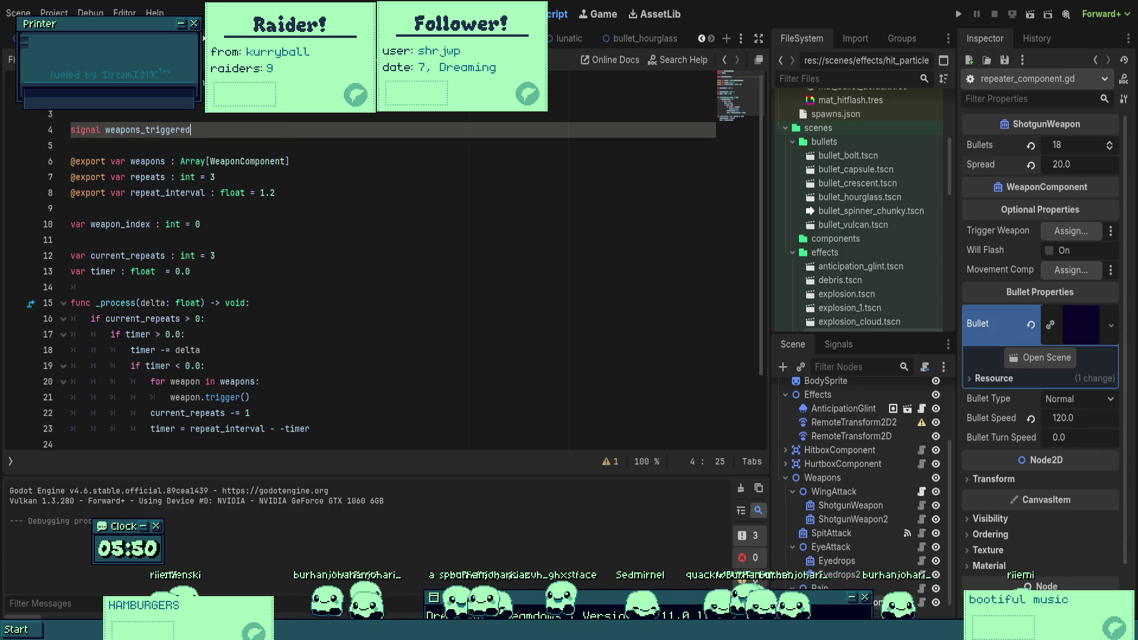
Step: Emit weapons_triggered right after weapon.trigger() inside the firing loop
left_click(611, 464)
key("Page_Down")
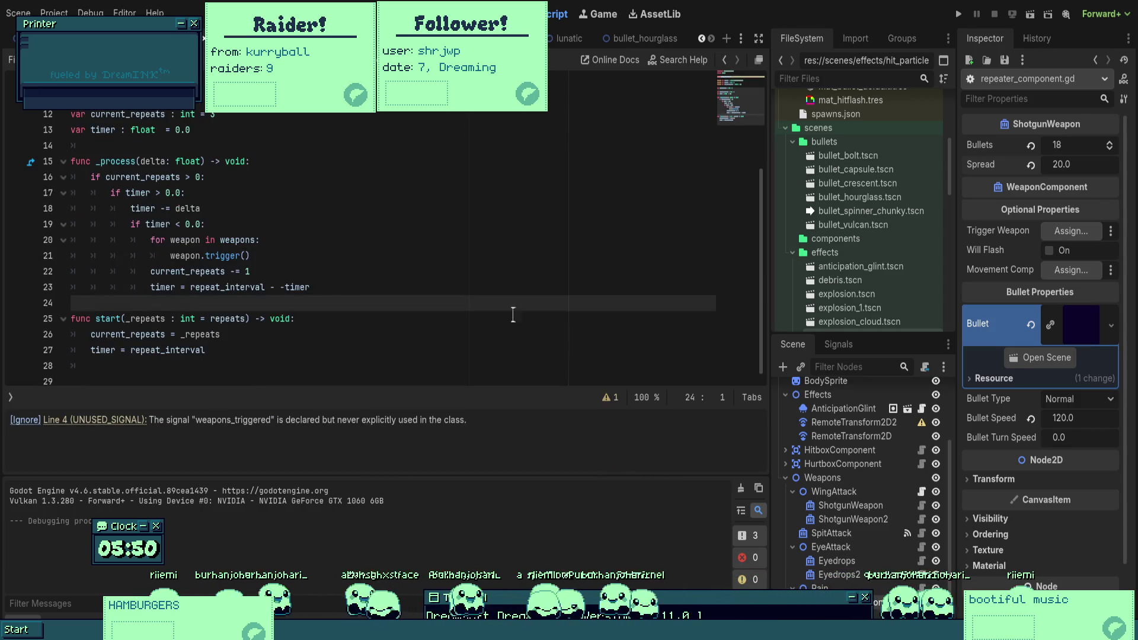
left_click(611, 397)
key("Up")
key("Up")
key("Up")
key("End")
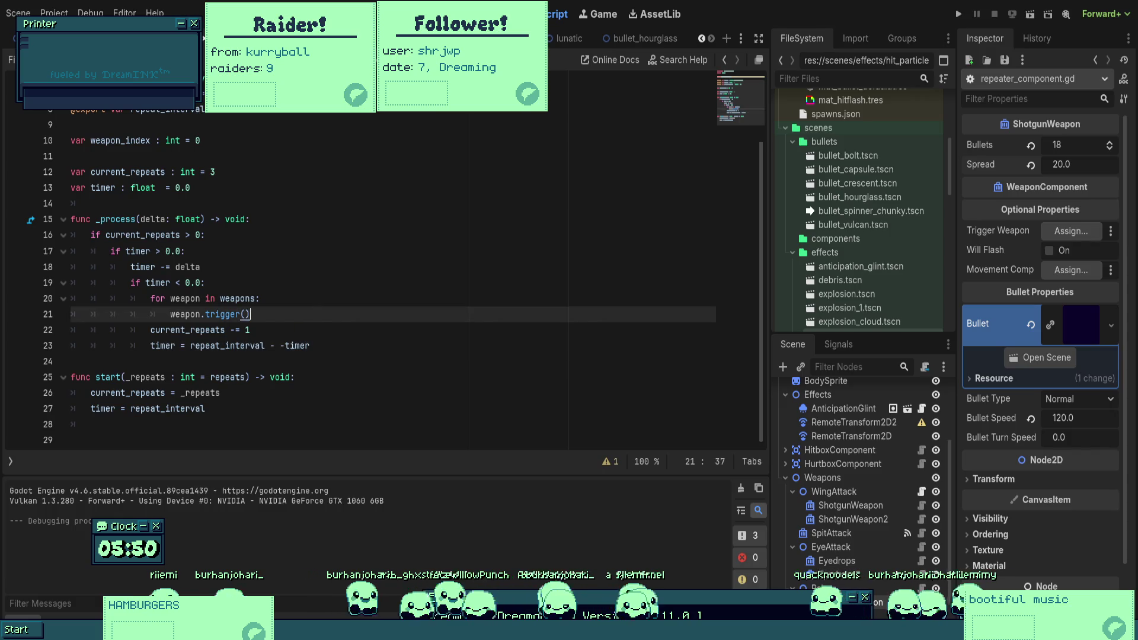
key("Return")
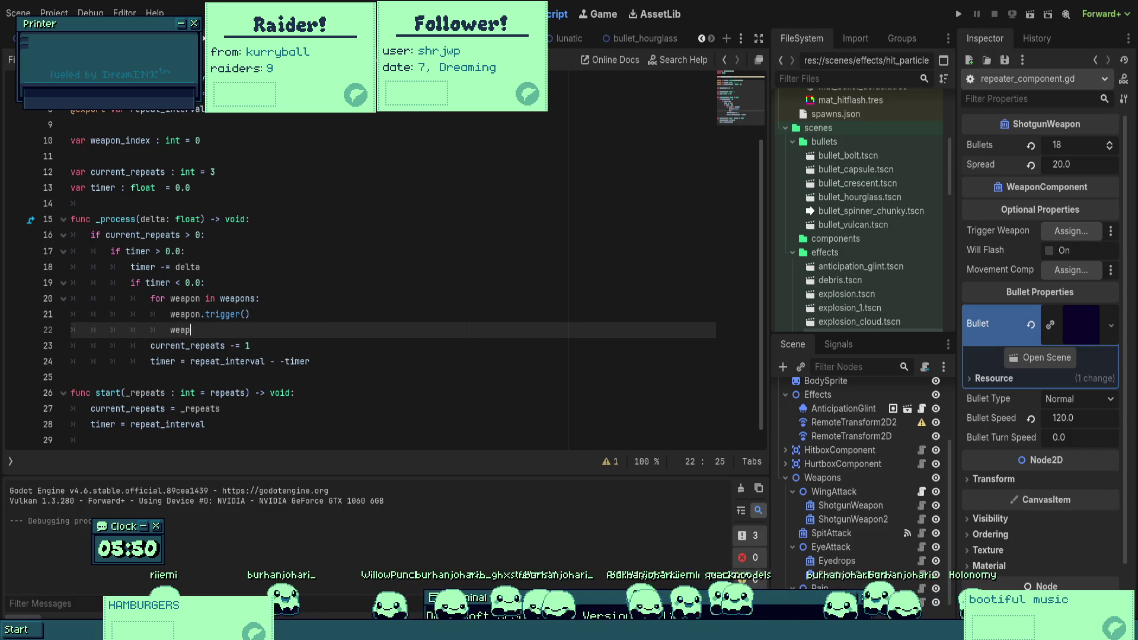
type("ons")
key("Return")
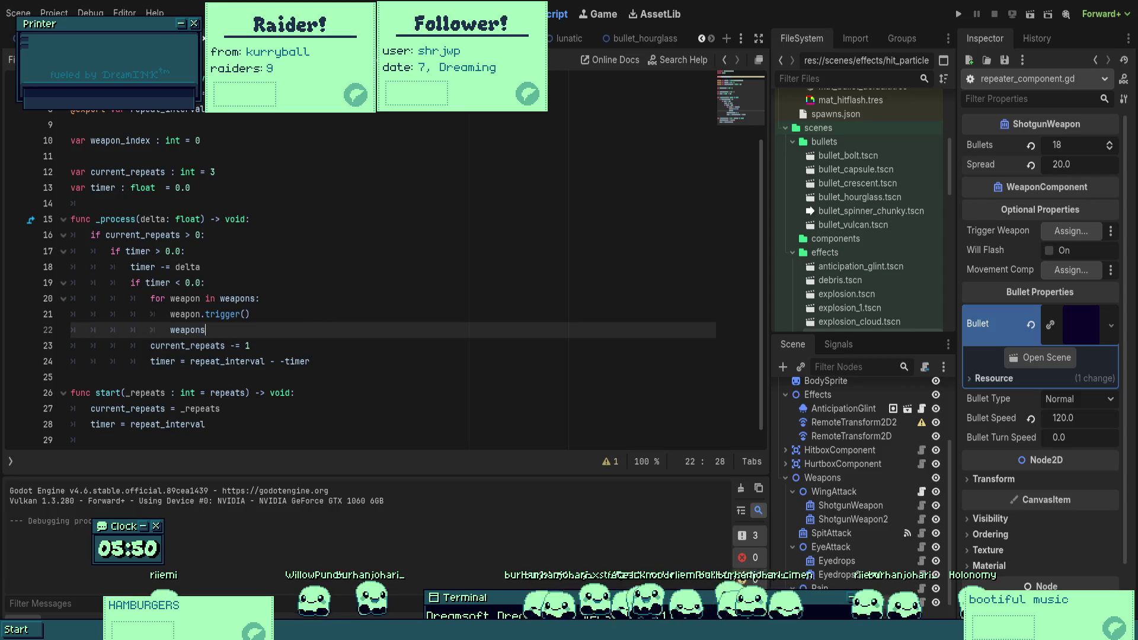
type("emit(")
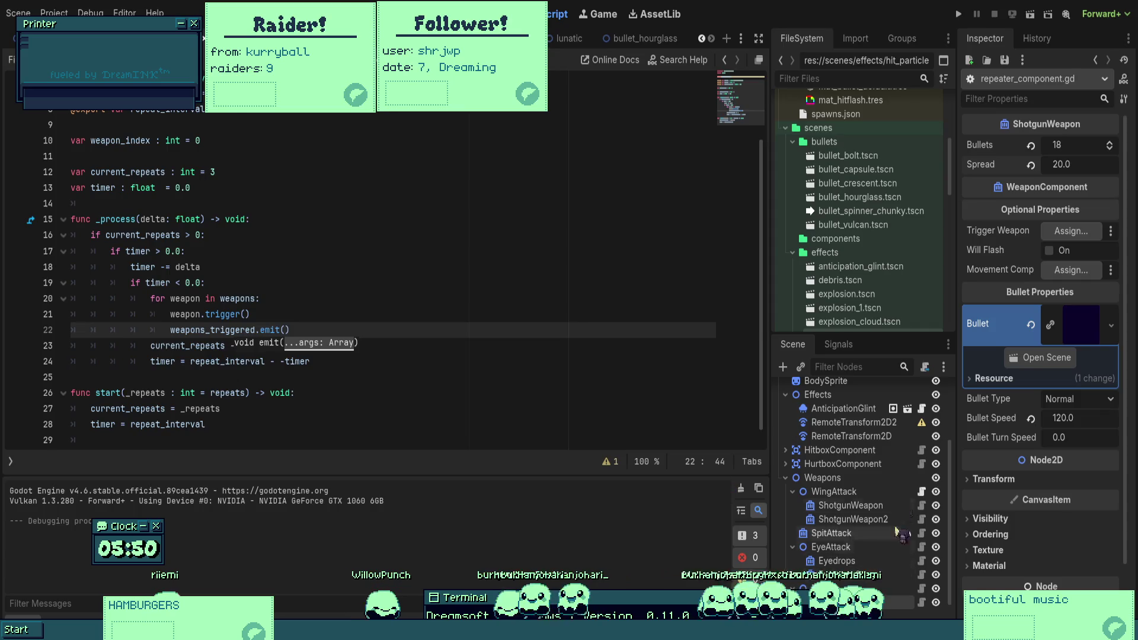
key("Return")
scroll(876, 475, "up", 2)
scroll(877, 472, "up", 2)
Step: Open the Lunabug boss script and view the Rain repeater node's signals
left_click(922, 390)
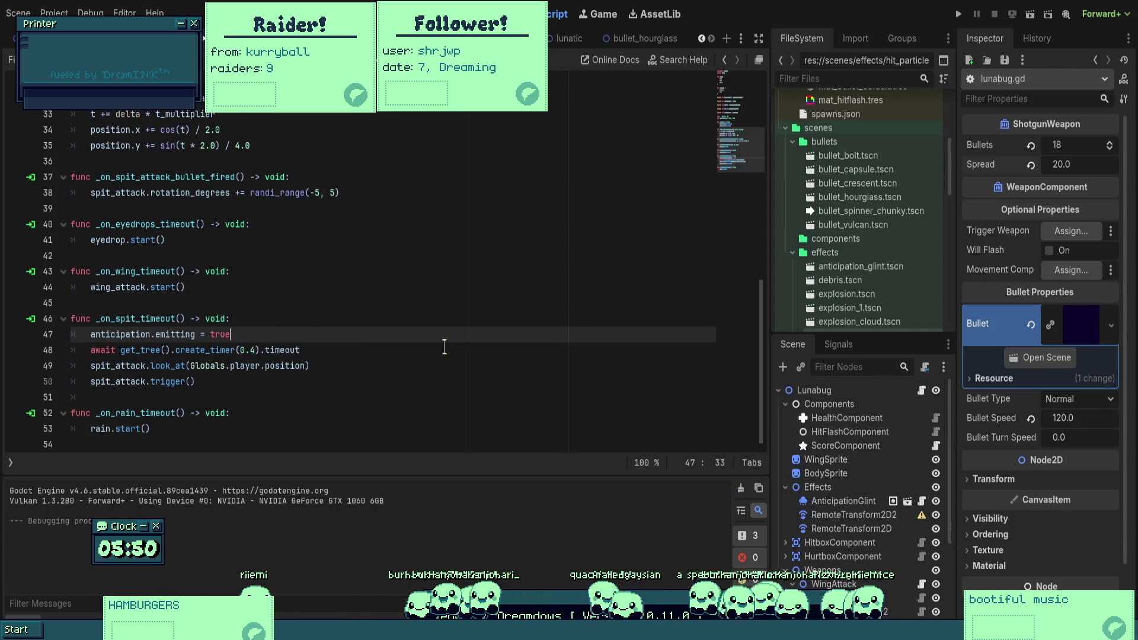
scroll(891, 570, "down", 4)
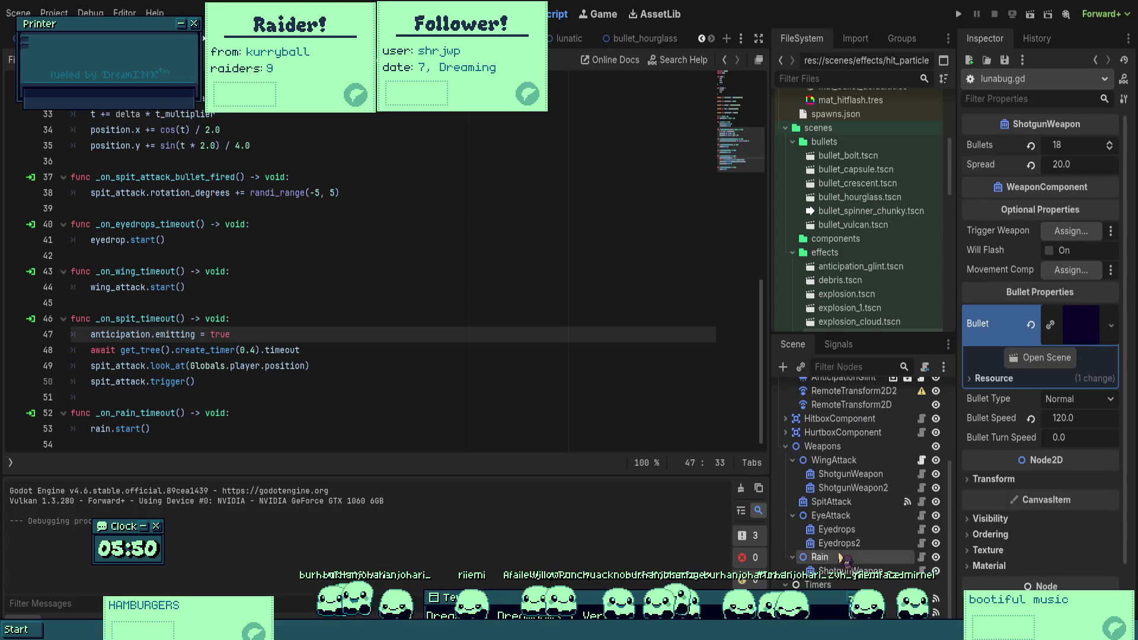
left_click(841, 557)
left_click(838, 344)
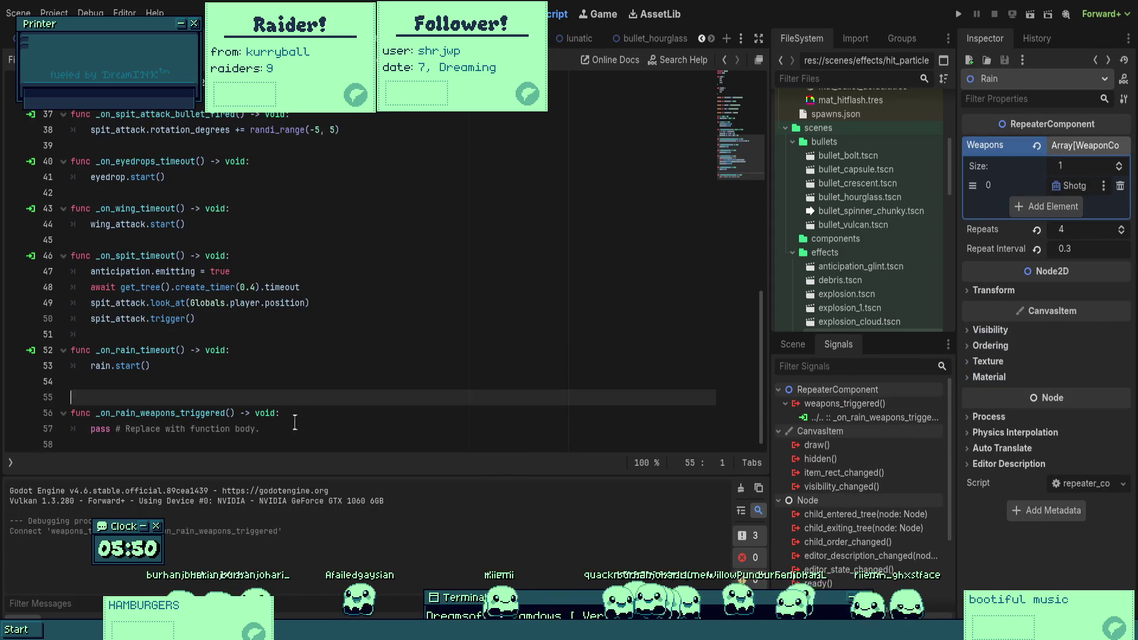
Step: Replace the handler's pass line with rain.rotation_degrees += 10 and save the script
left_click_drag(90, 429, 349, 438)
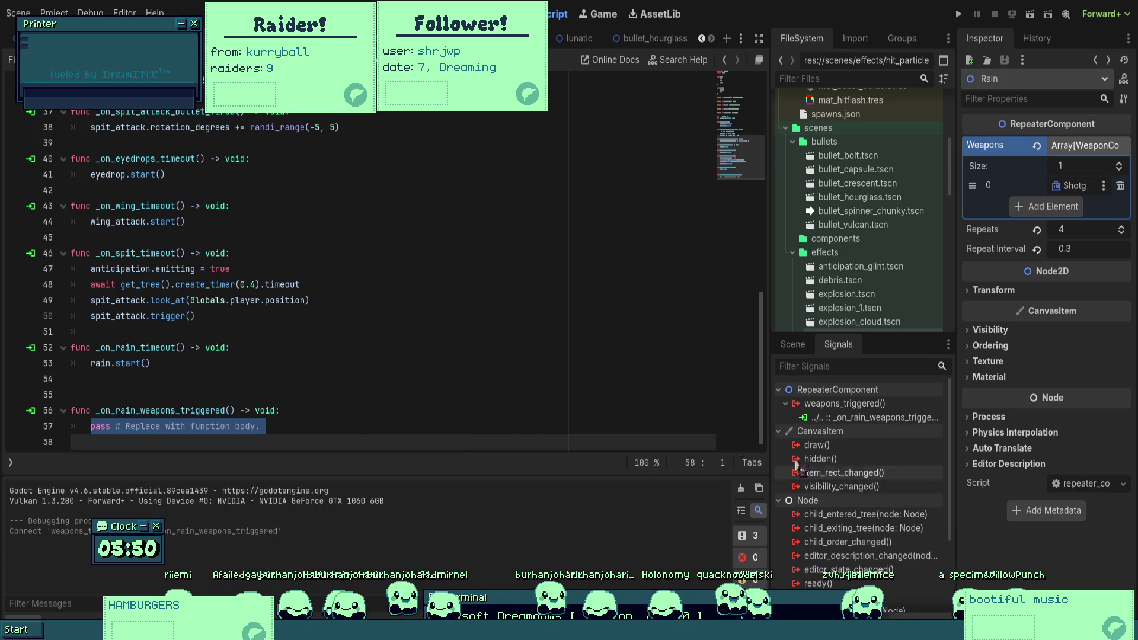
scroll(355, 320, "up", 7)
scroll(347, 323, "down", 7)
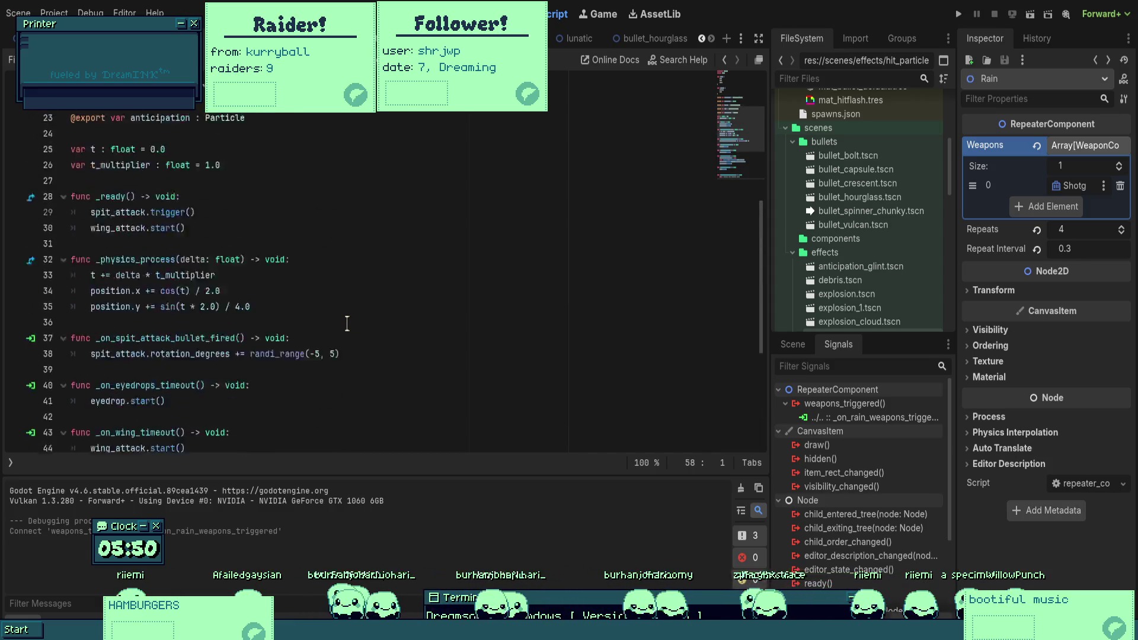
type("rain.rotat")
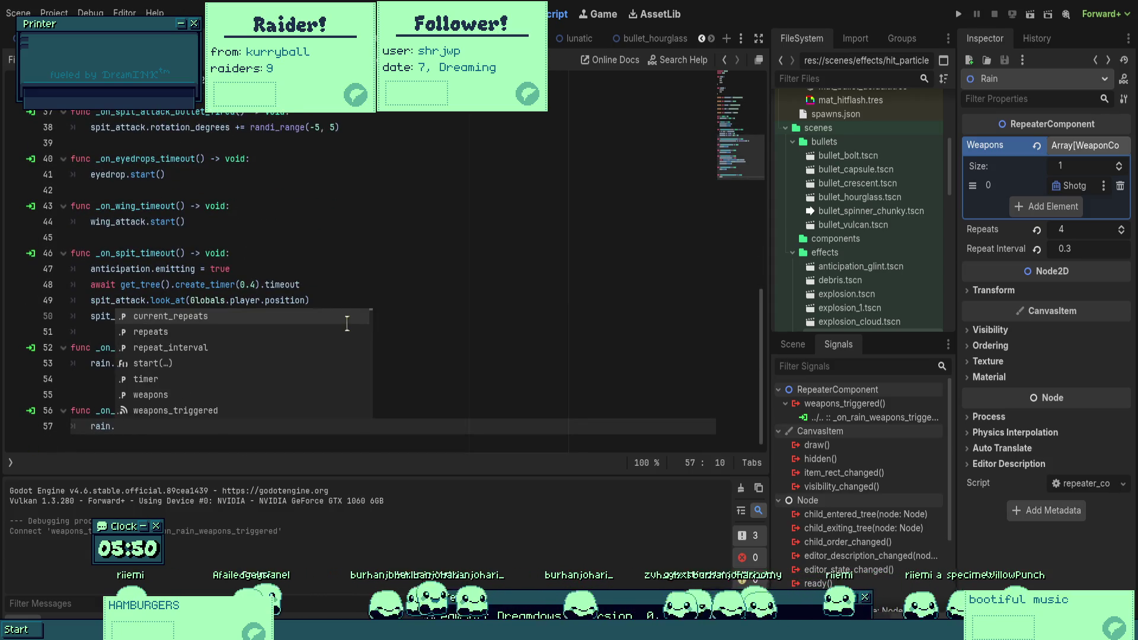
key("Return")
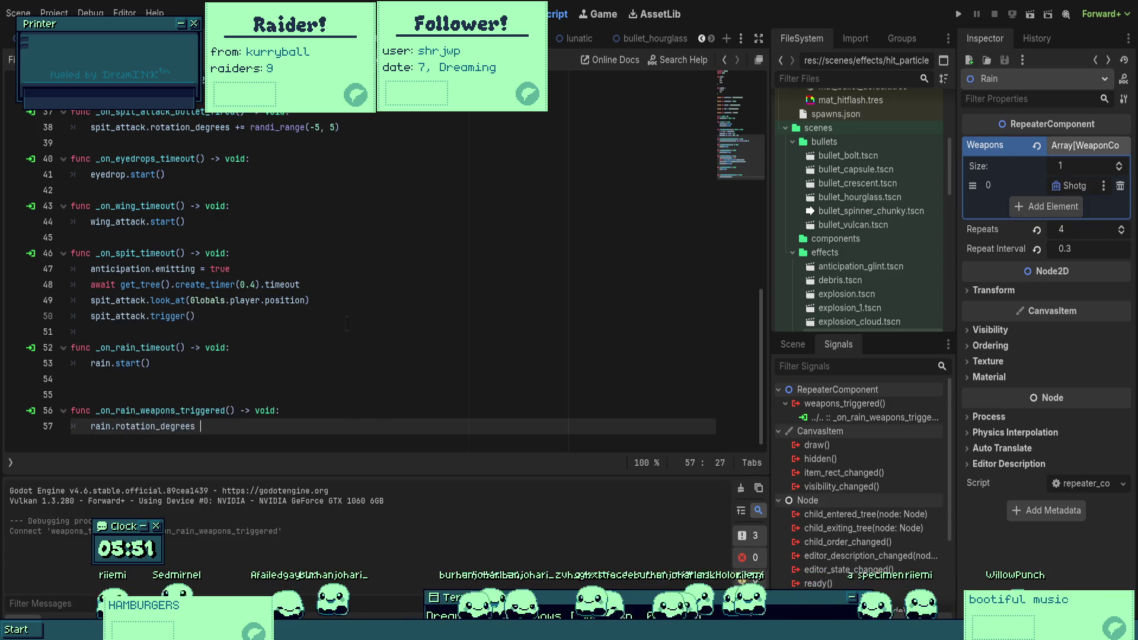
type("5")
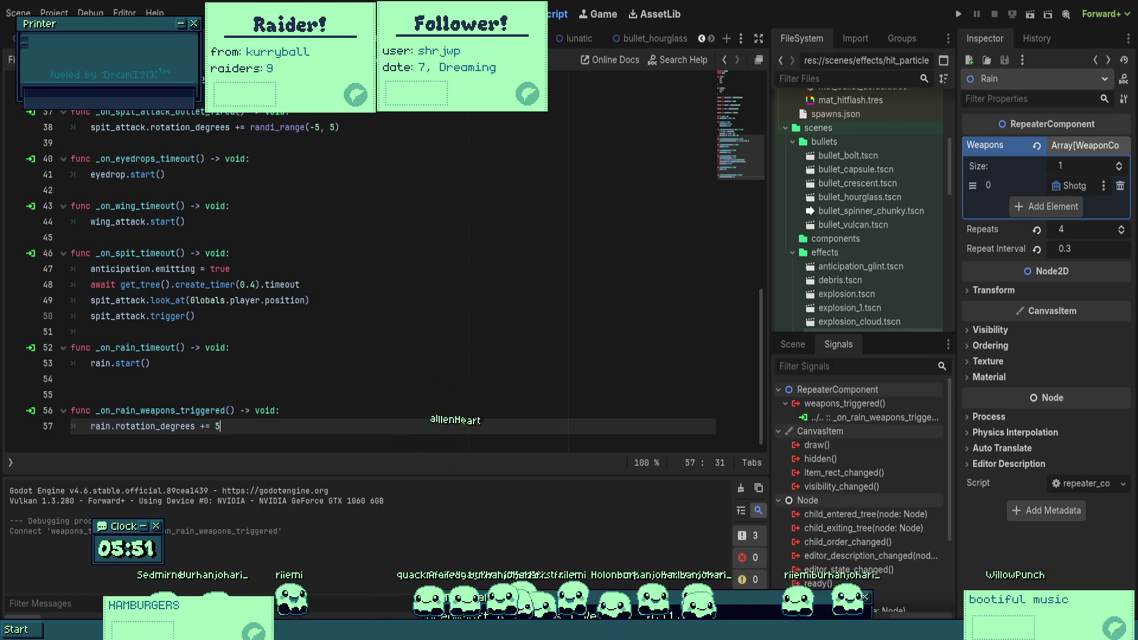
key("ctrl+s")
left_click(196, 316)
Step: Playtest the rain attack with its 10-degree rotation step, dodging the bullets
left_click(961, 14)
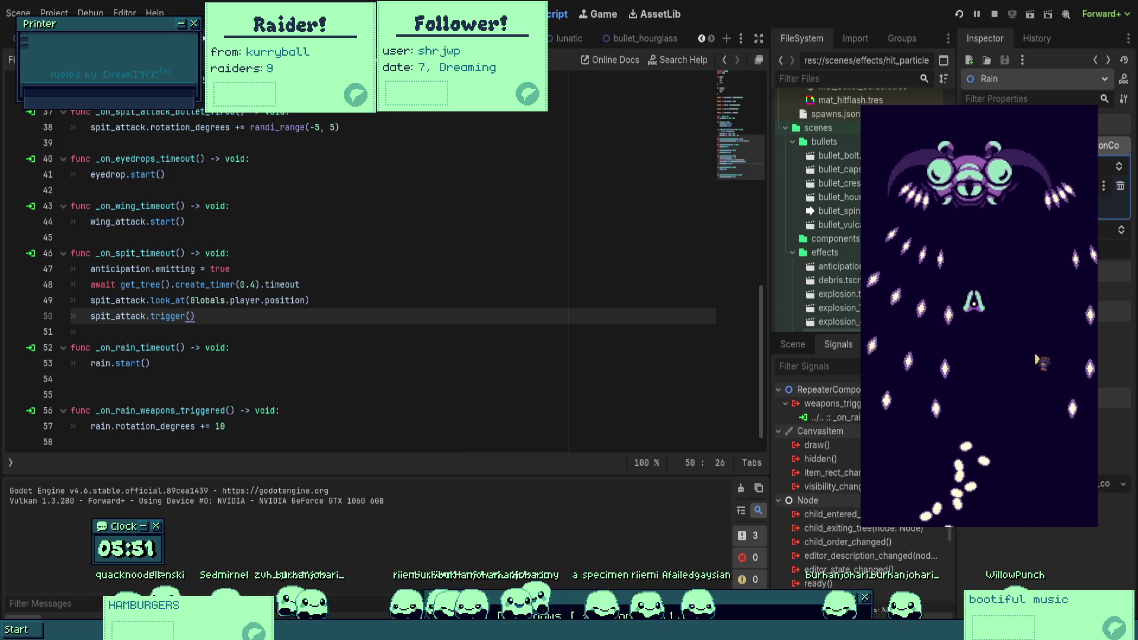
key("Down")
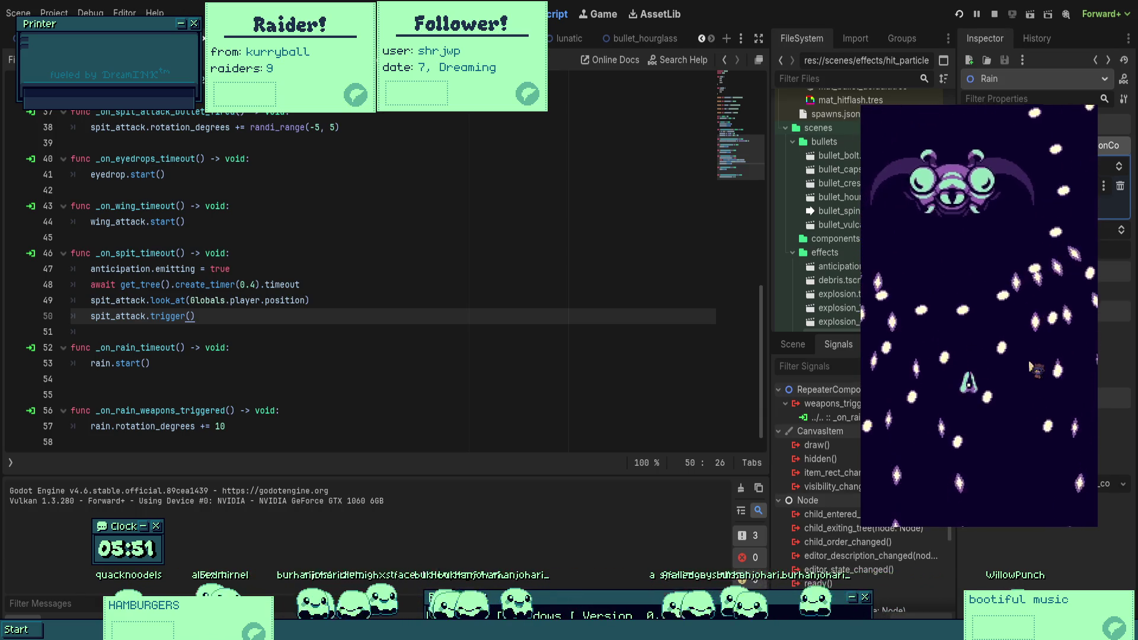
key("Up")
key("Right")
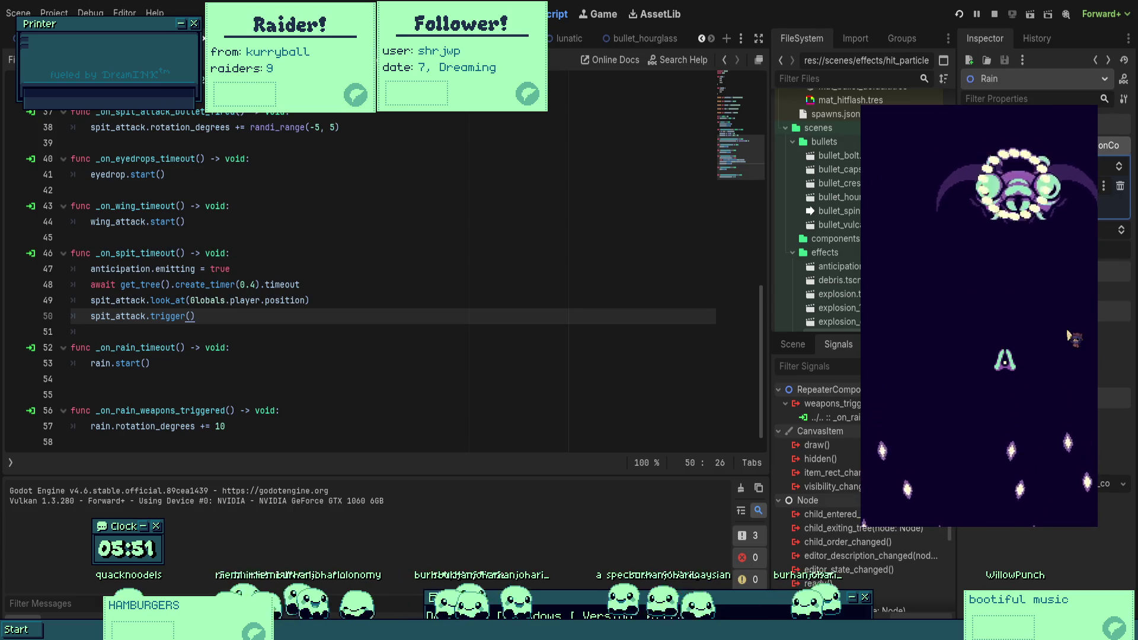
key("Left")
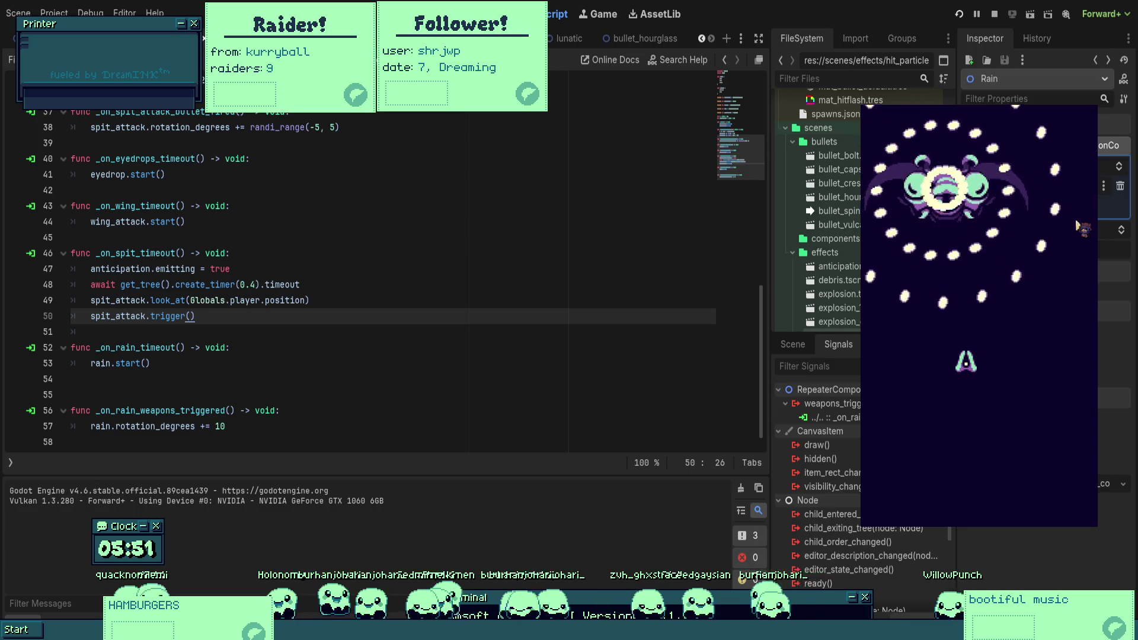
key("Right")
key("Down")
key("Left")
key("Up")
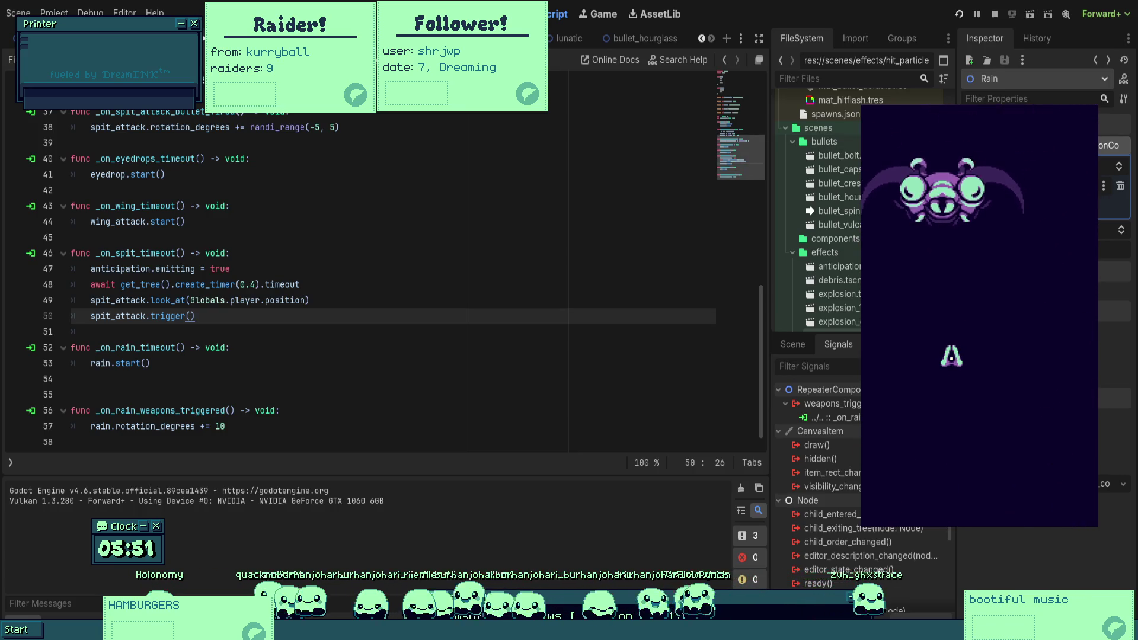
key("F8")
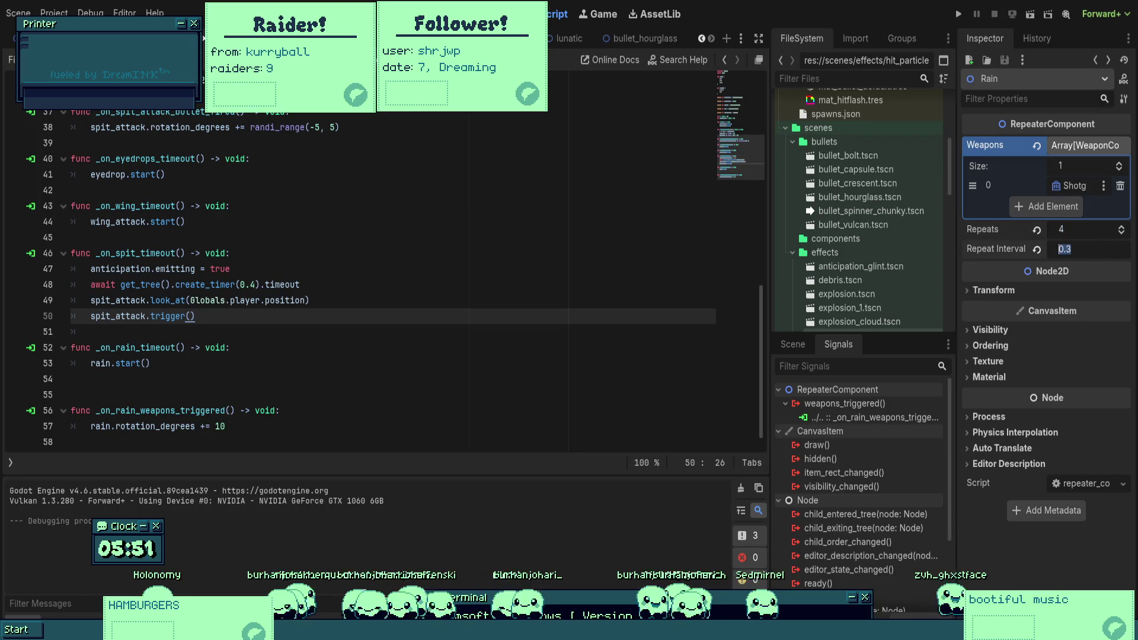
Step: Set the Rain repeat interval to 0.1 and playtest the tighter pattern
key("ctrl+s")
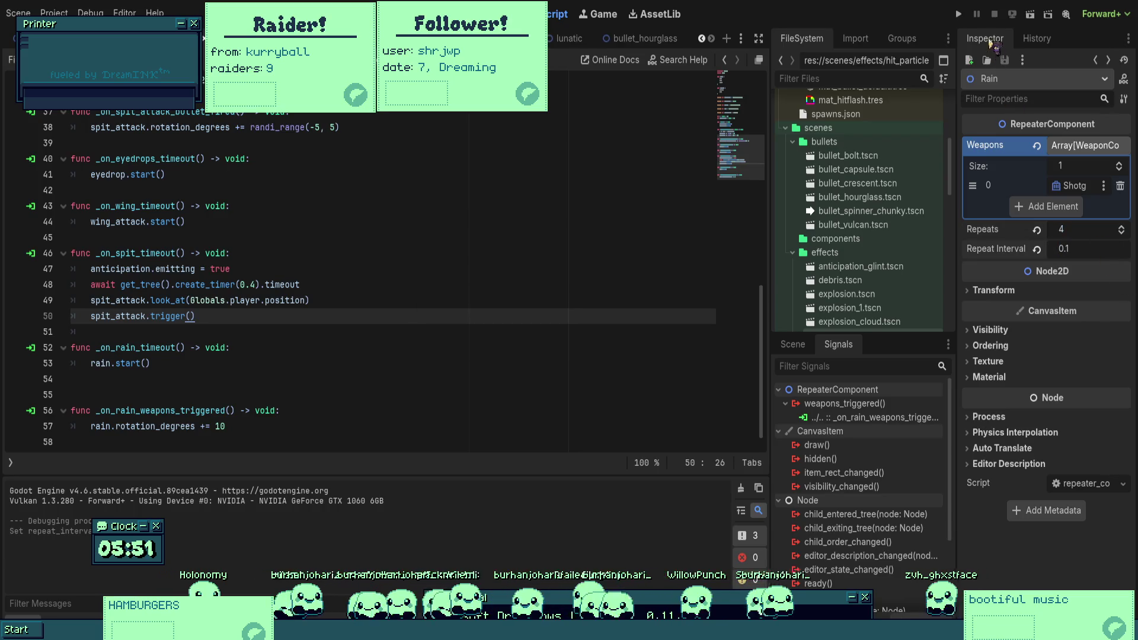
left_click(215, 301)
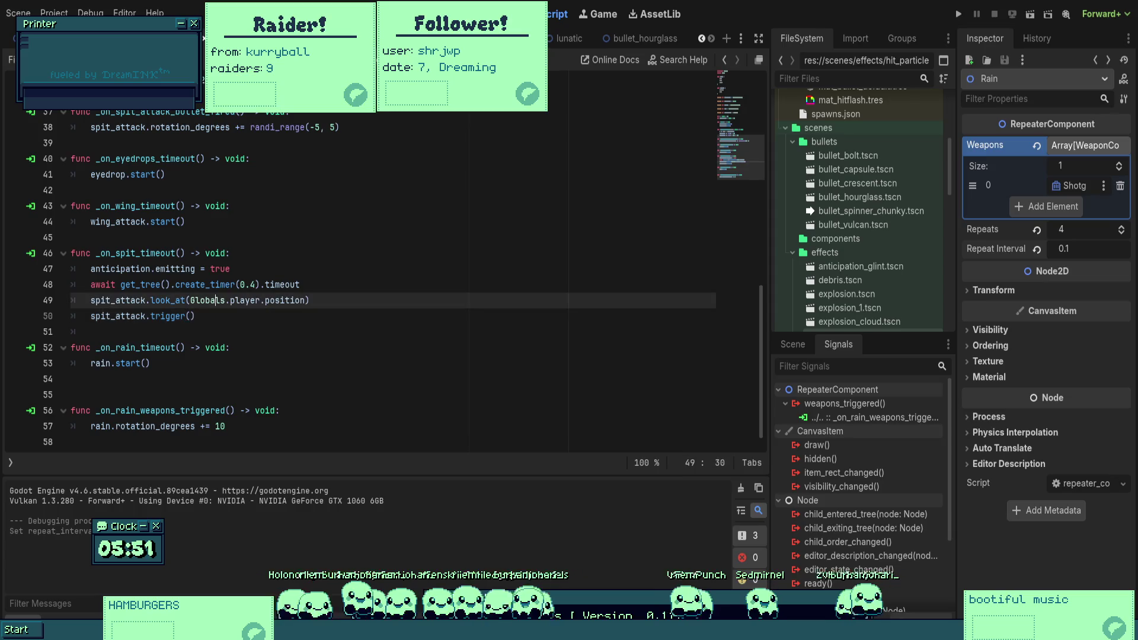
left_click(220, 426)
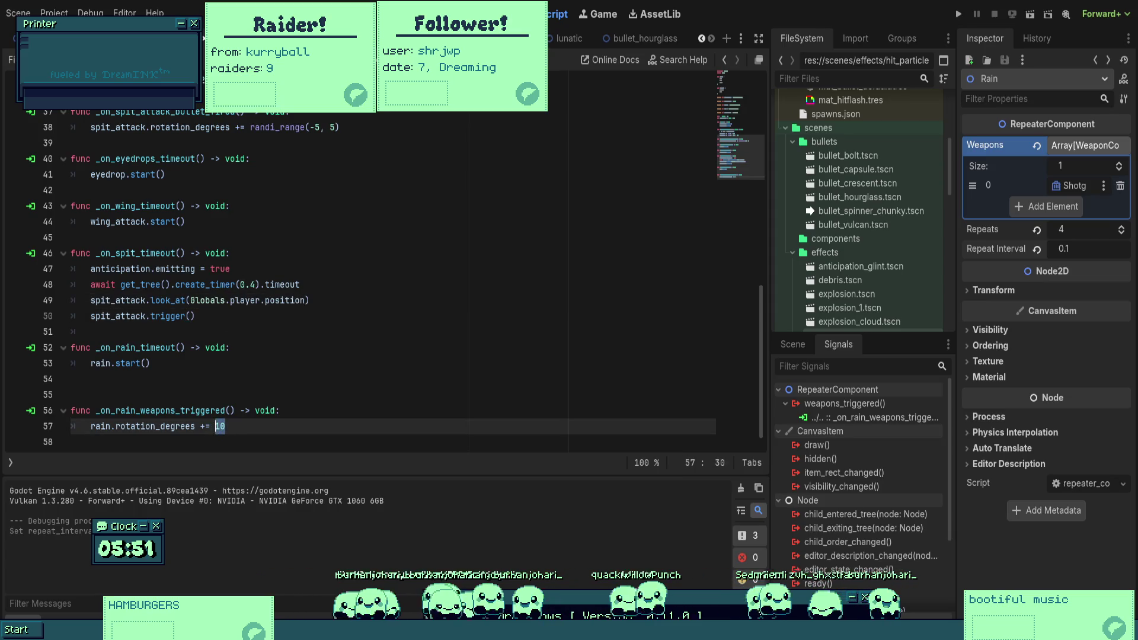
left_click(959, 13)
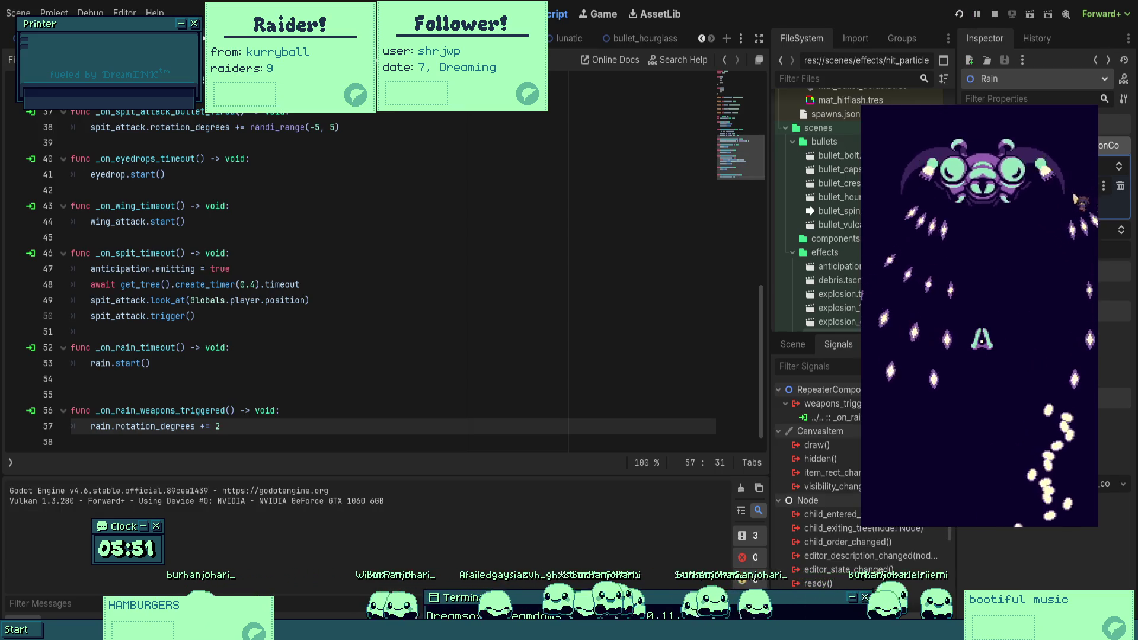
key("Left")
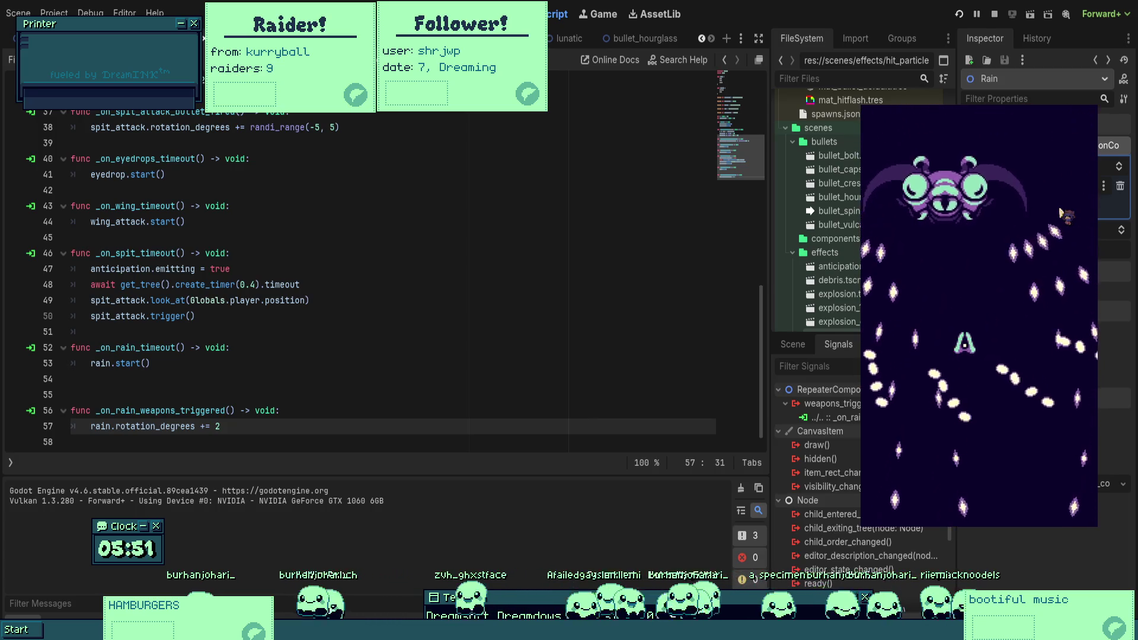
key("Right")
key("Down")
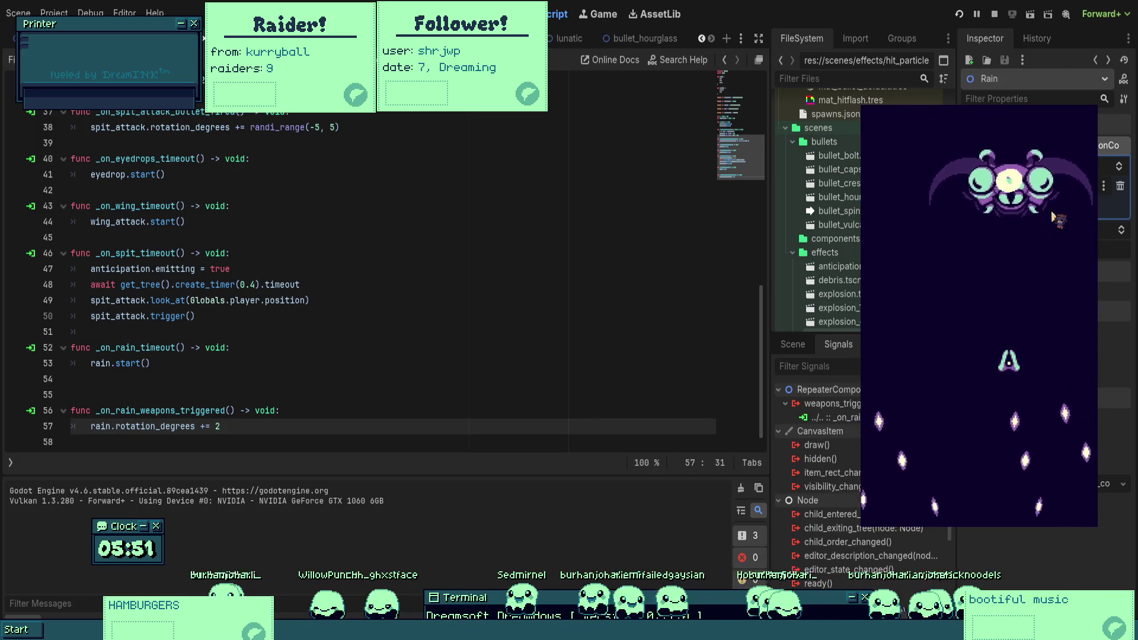
key("Up")
key("Left")
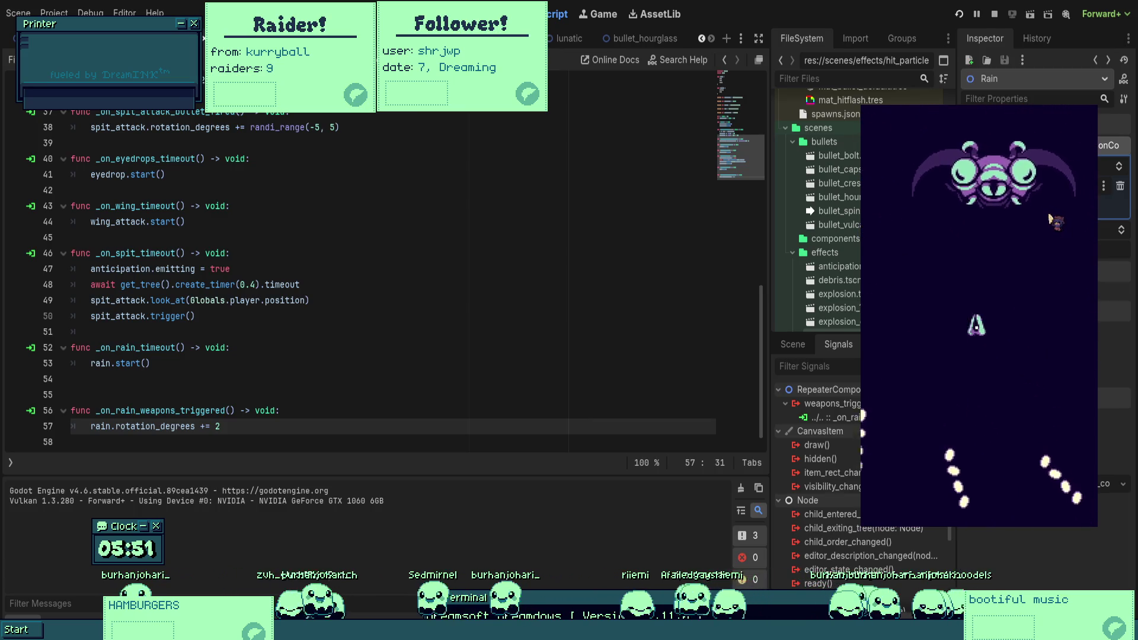
key("Down")
key("Right")
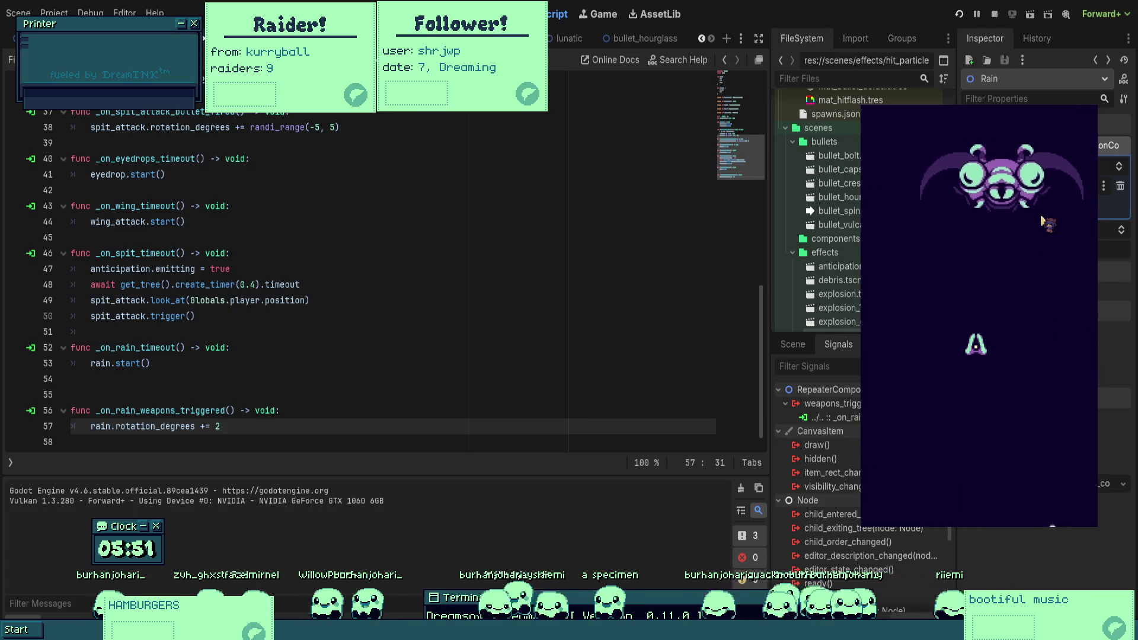
key("Left")
key("Up")
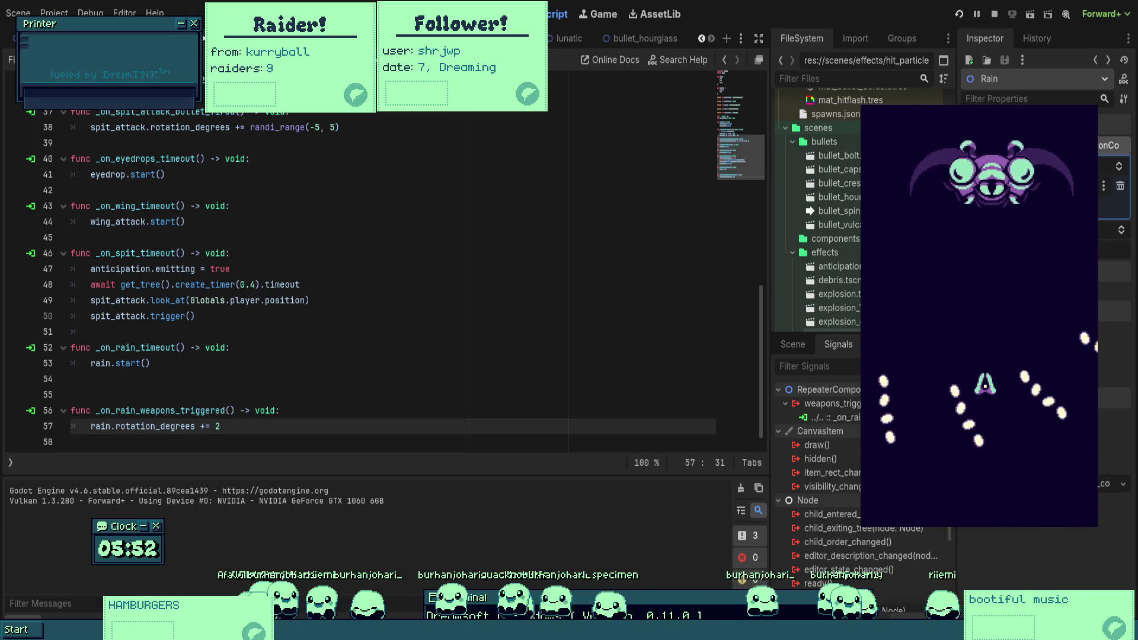
key("F8")
Step: Change the rotation step to += 4 and rerun the game to test it
type("4")
key("F5")
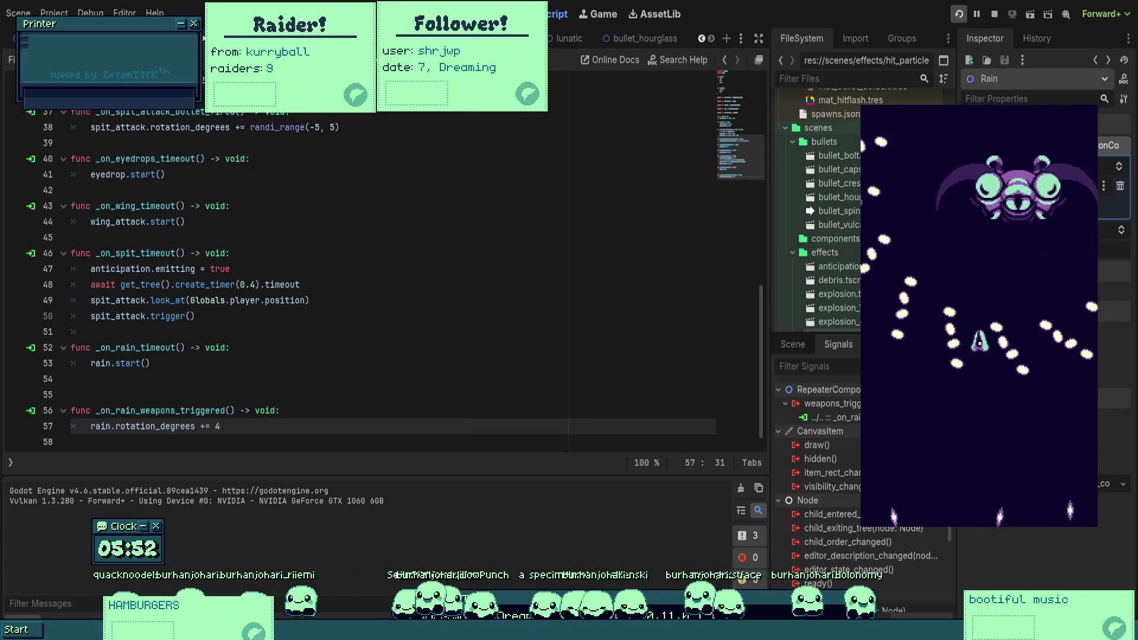
key("Left")
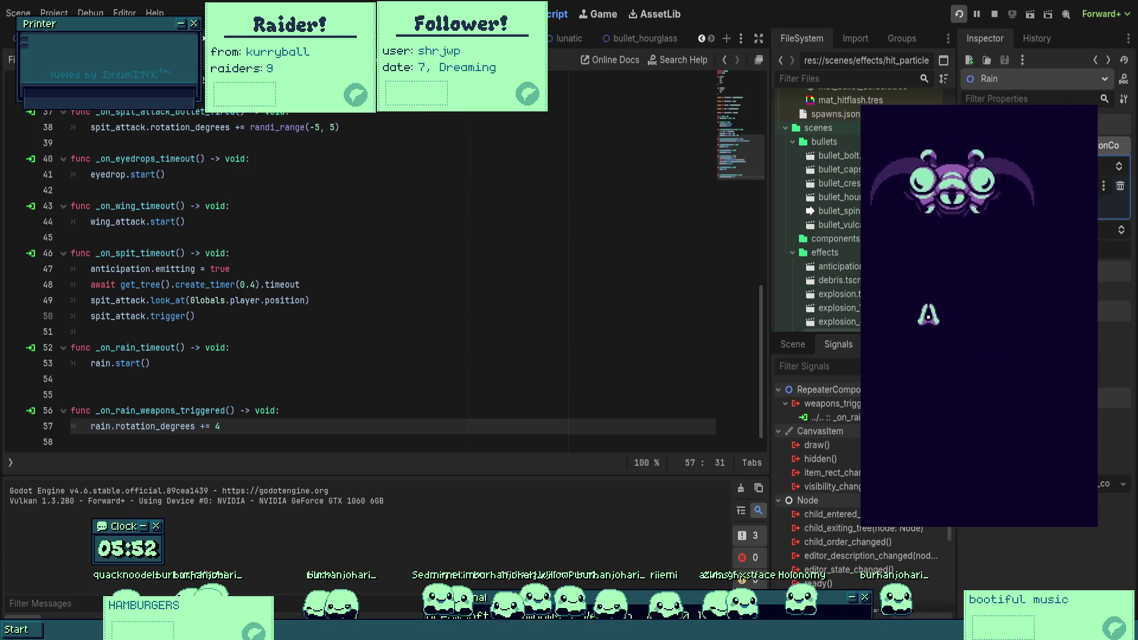
key("Right")
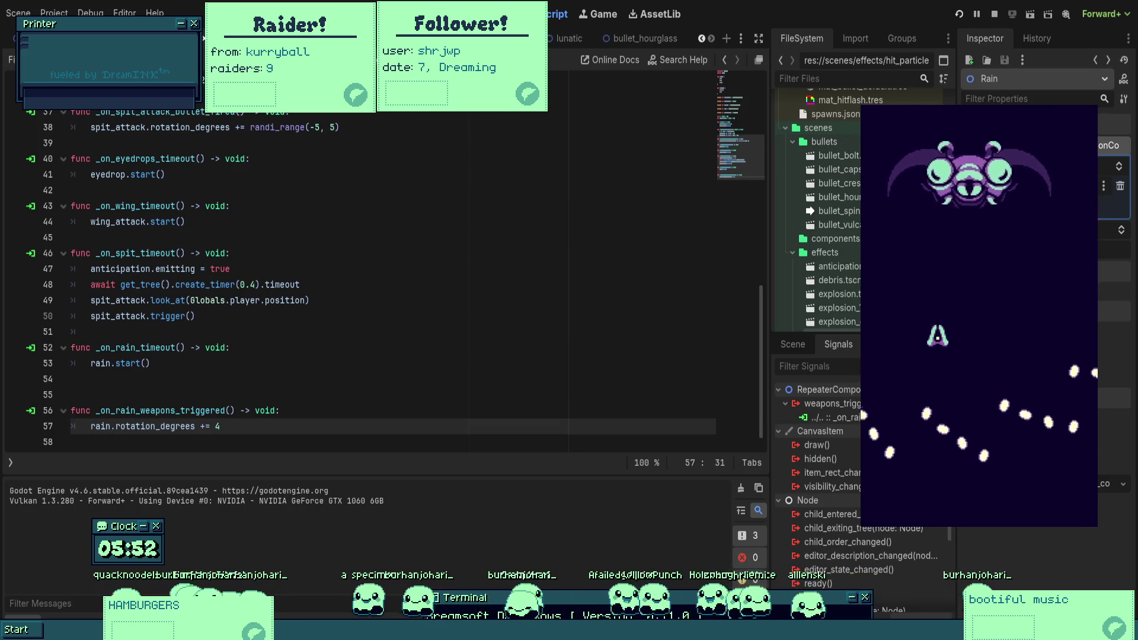
key("F8")
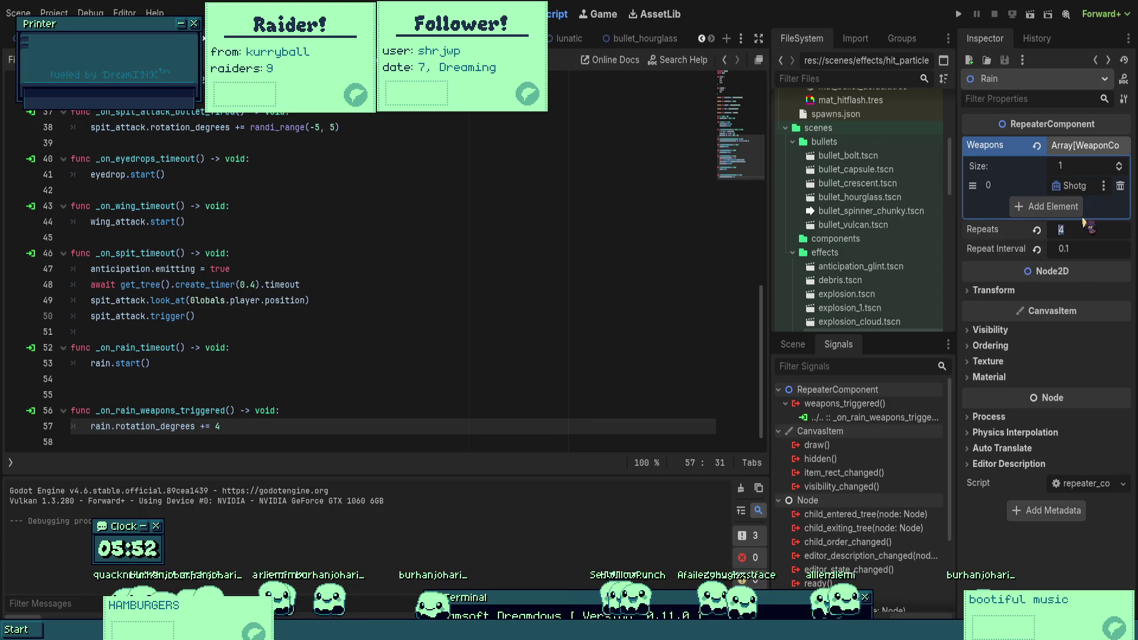
Step: Set the rain attack to 8 repeats and playtest it
left_click(1032, 17)
left_click(959, 15)
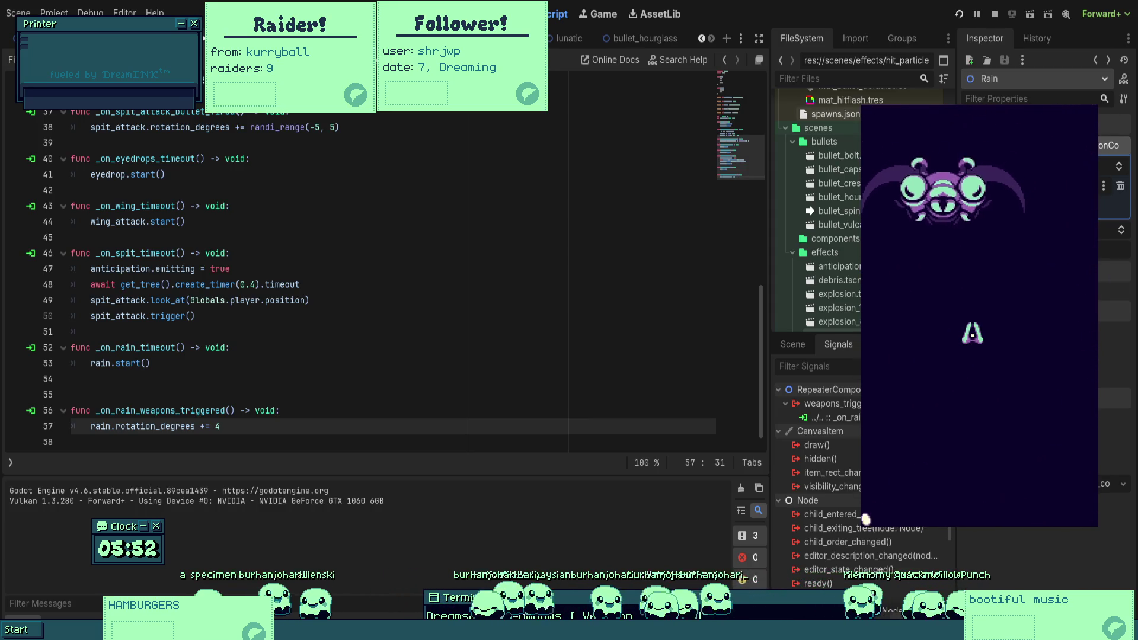
key("F8")
Step: Select the Rain node, set its Repeat Interval to 0.06, and run the game
left_click(333, 300)
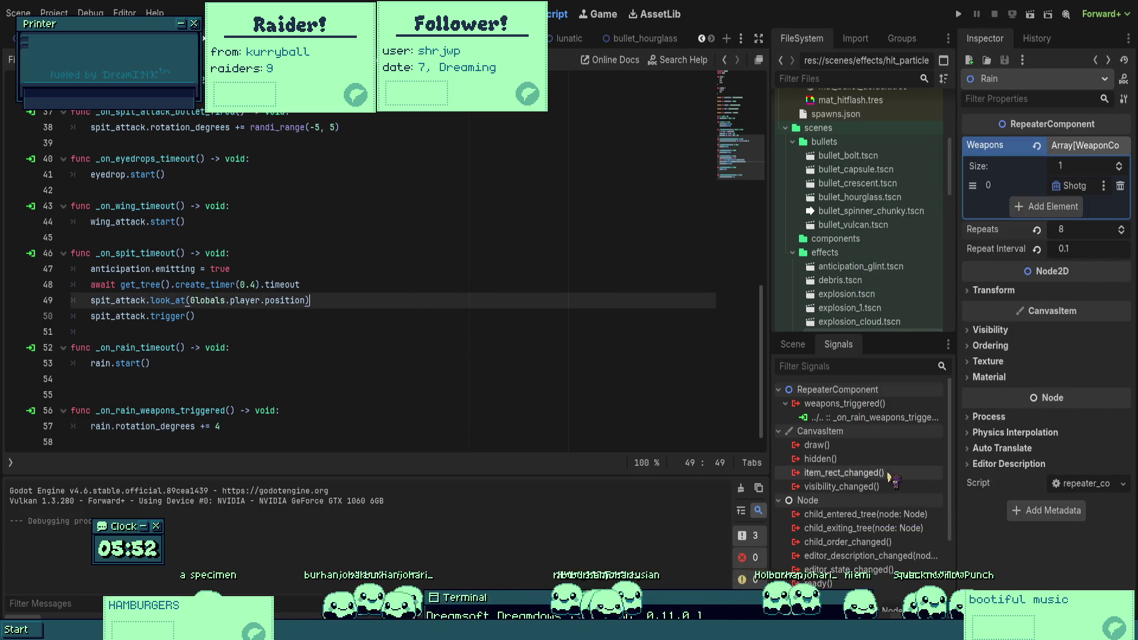
scroll(830, 557, "down", 5)
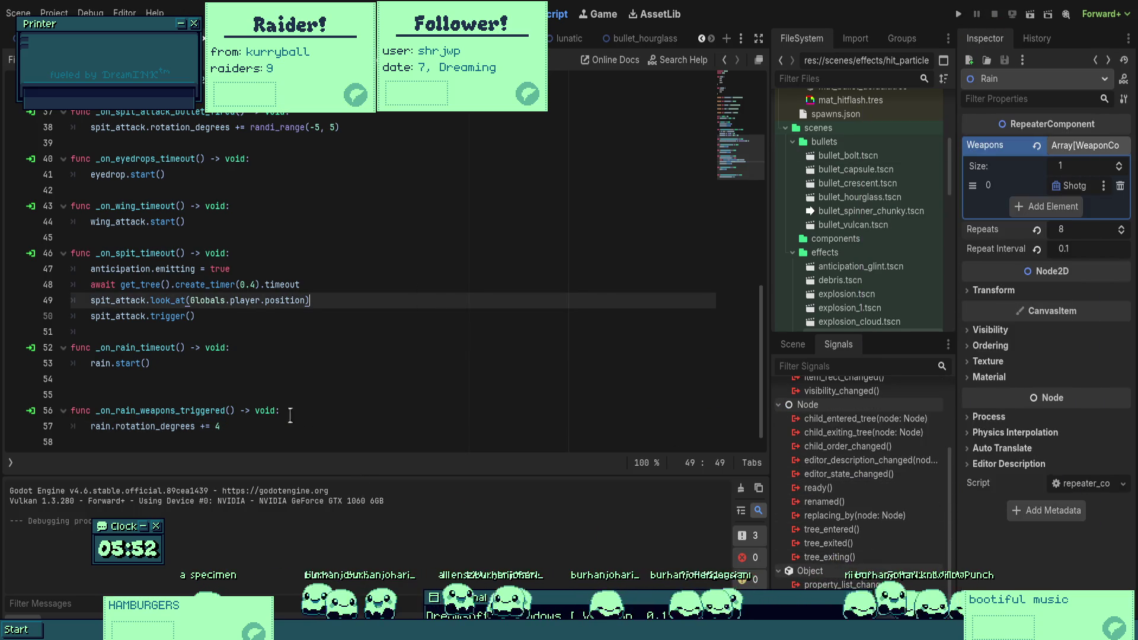
scroll(860, 474, "up", 5)
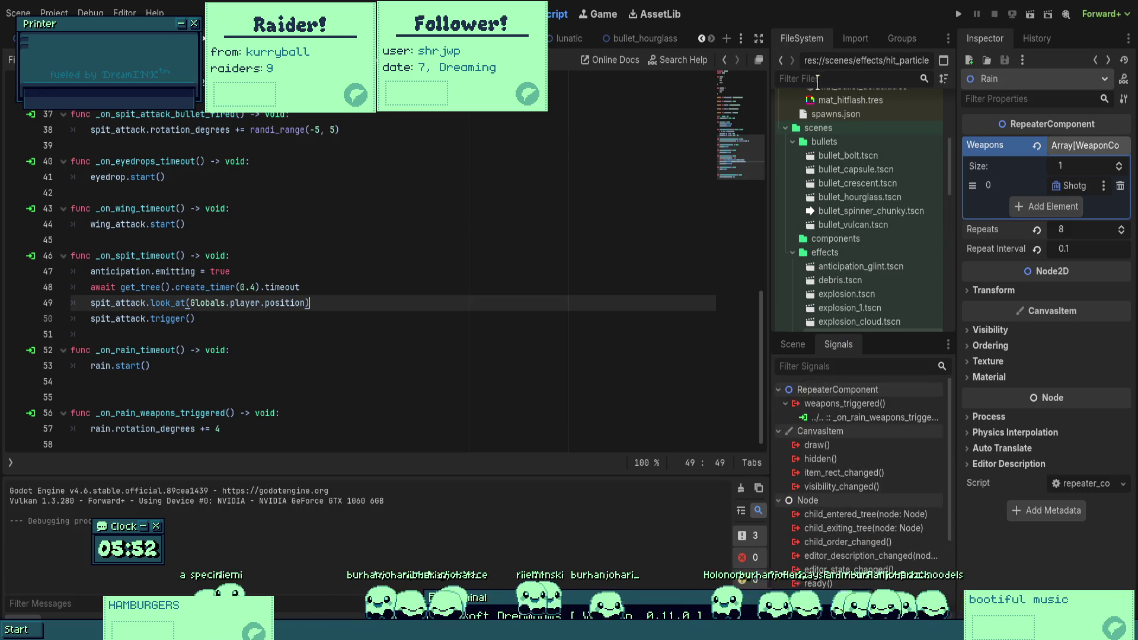
left_click(790, 343)
left_click(851, 555)
left_click(860, 541)
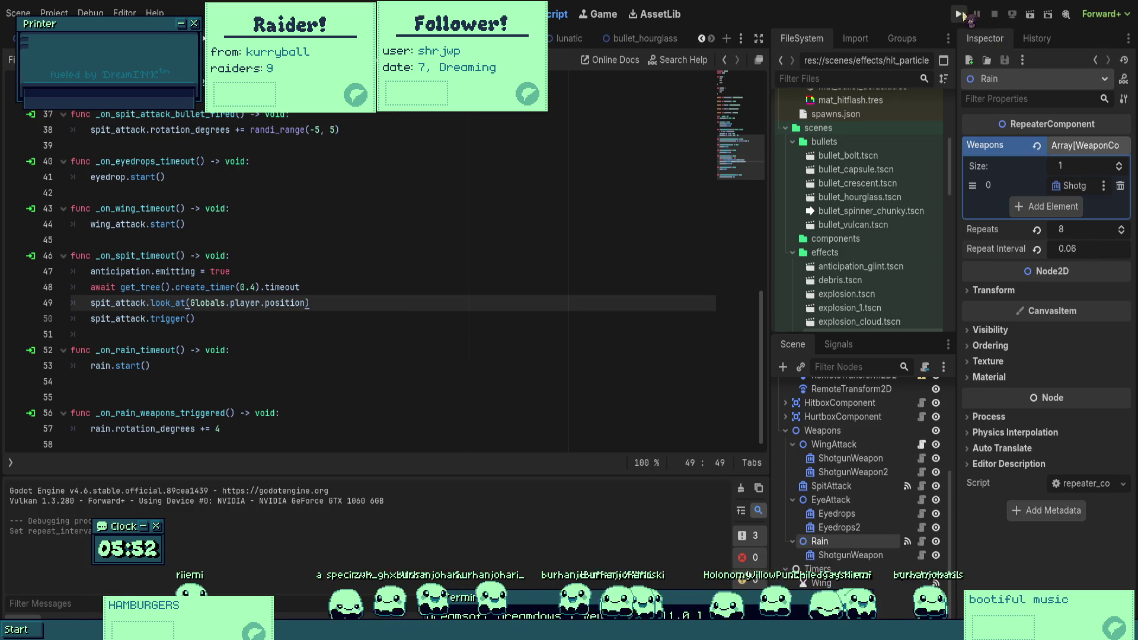
left_click(961, 15)
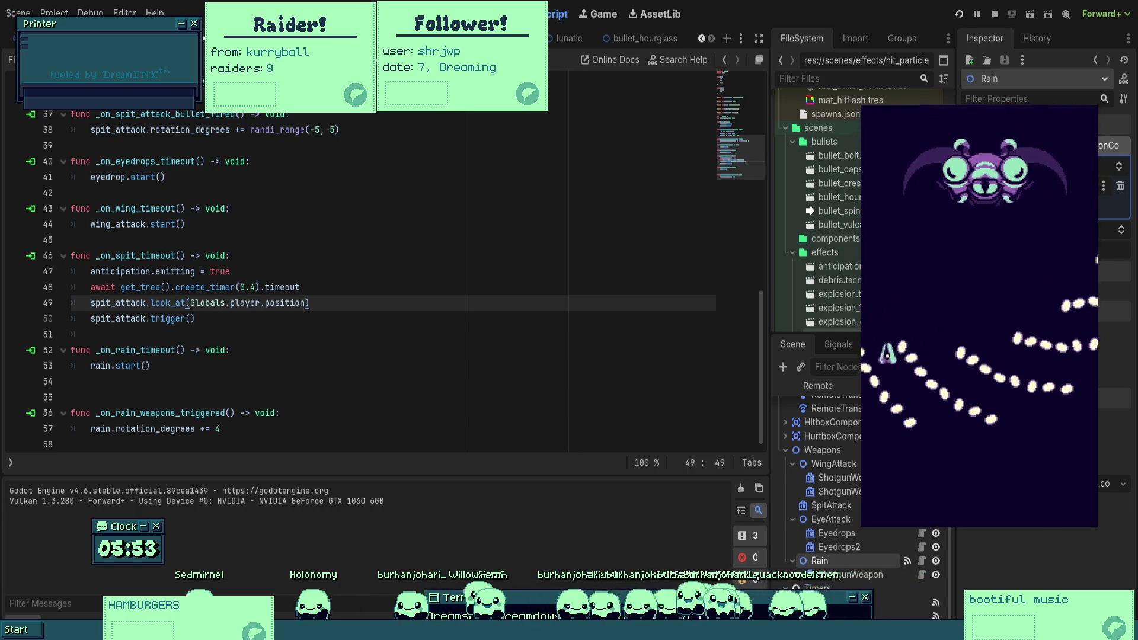
left_click(995, 14)
left_click(859, 554)
left_click(856, 542)
left_click(867, 555)
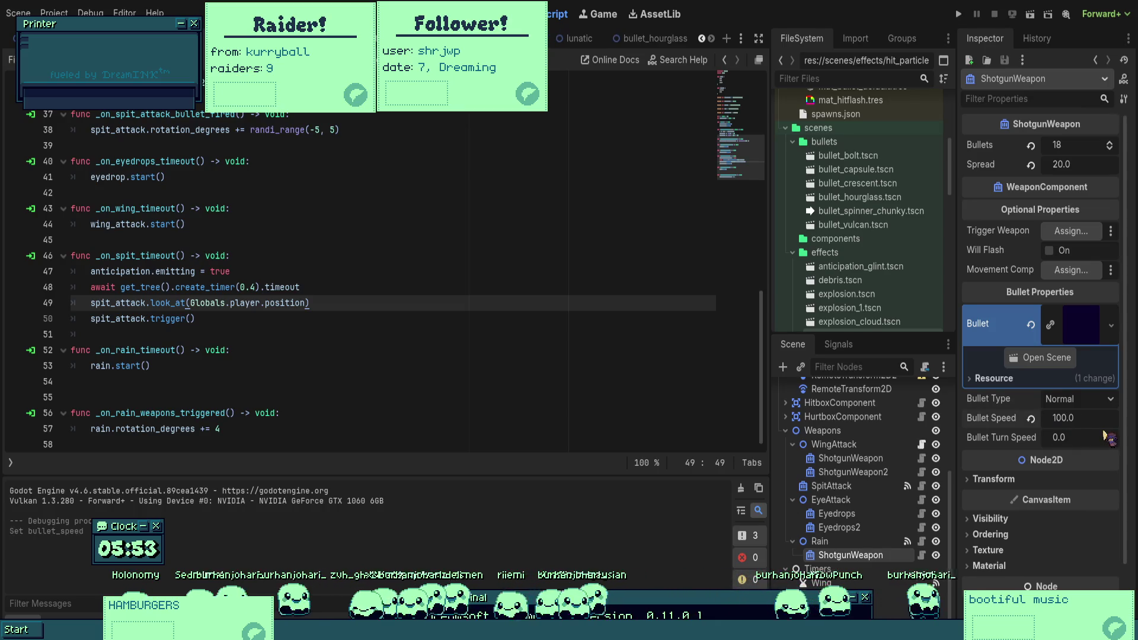
left_click(959, 14)
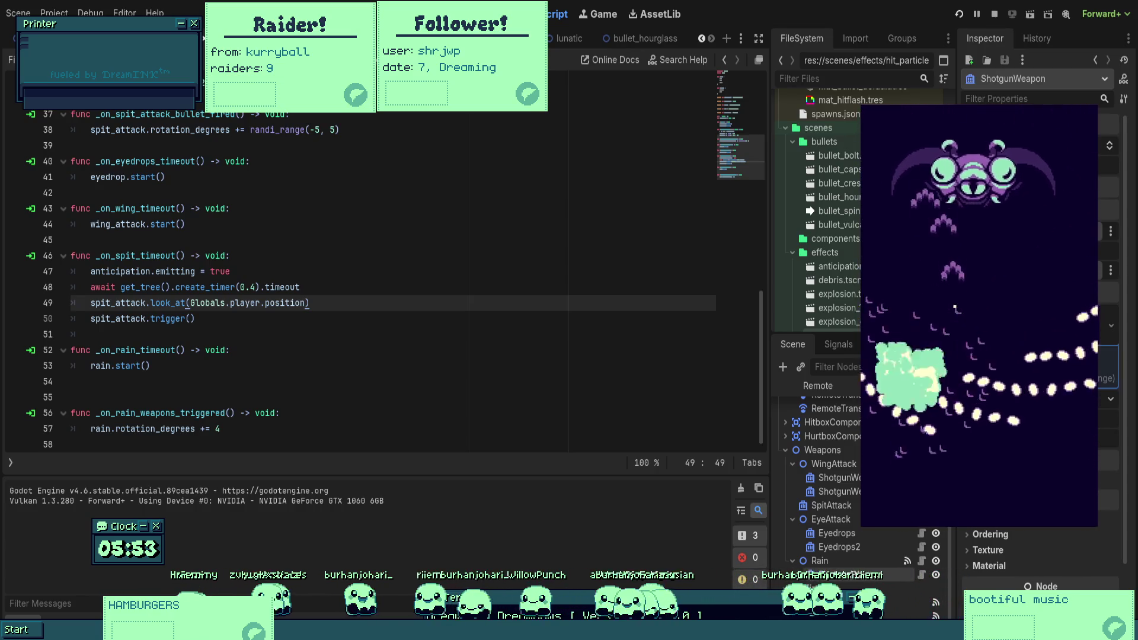
left_click(995, 16)
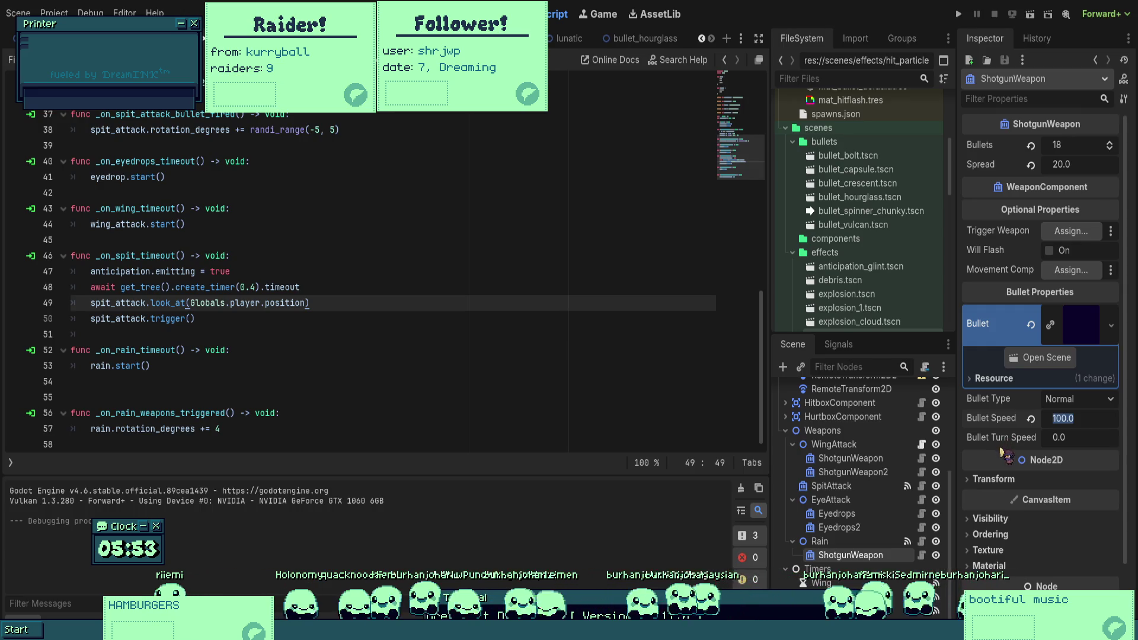
left_click(304, 422)
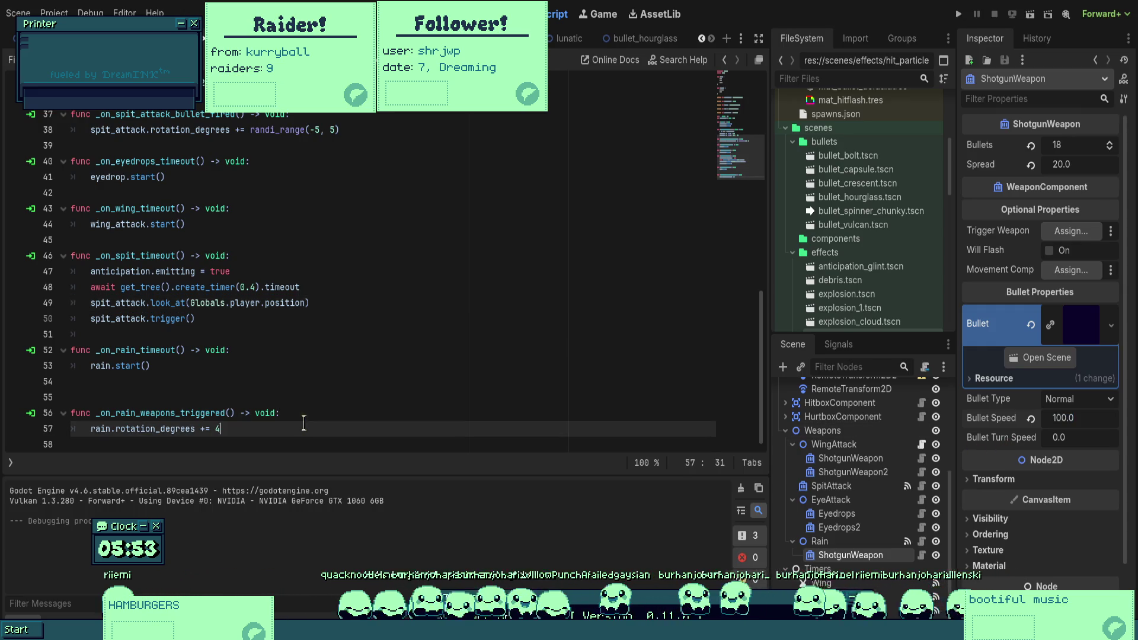
Step: Test a 3-degree rotation step, then relaunch the game with a 2-degree step
key("BackSpace")
type("3")
key("ctrl+s")
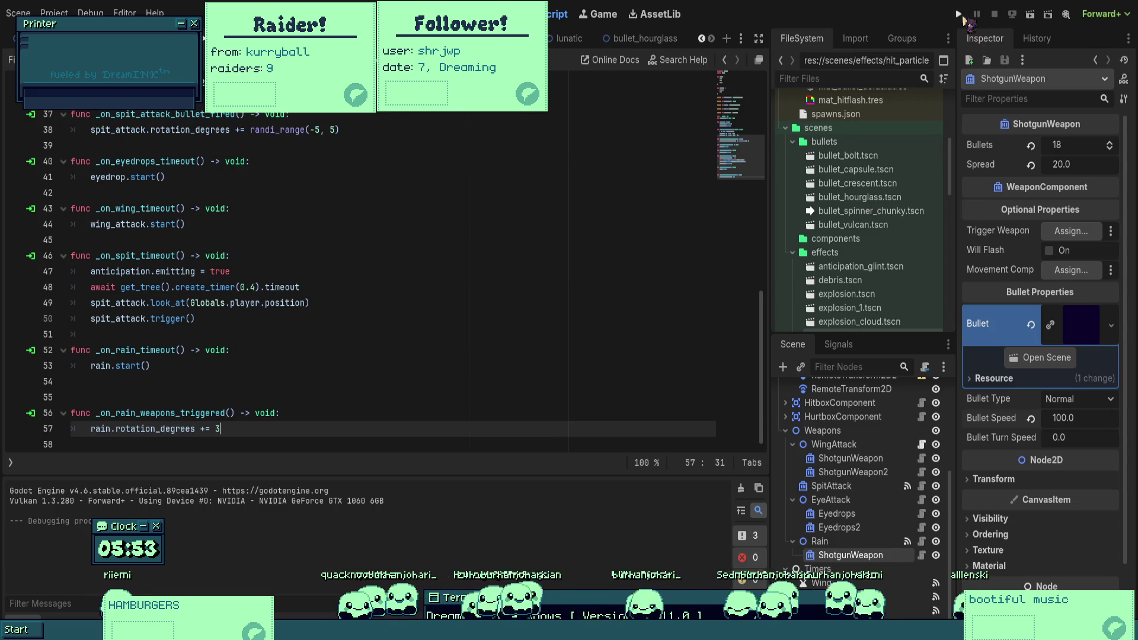
left_click(963, 18)
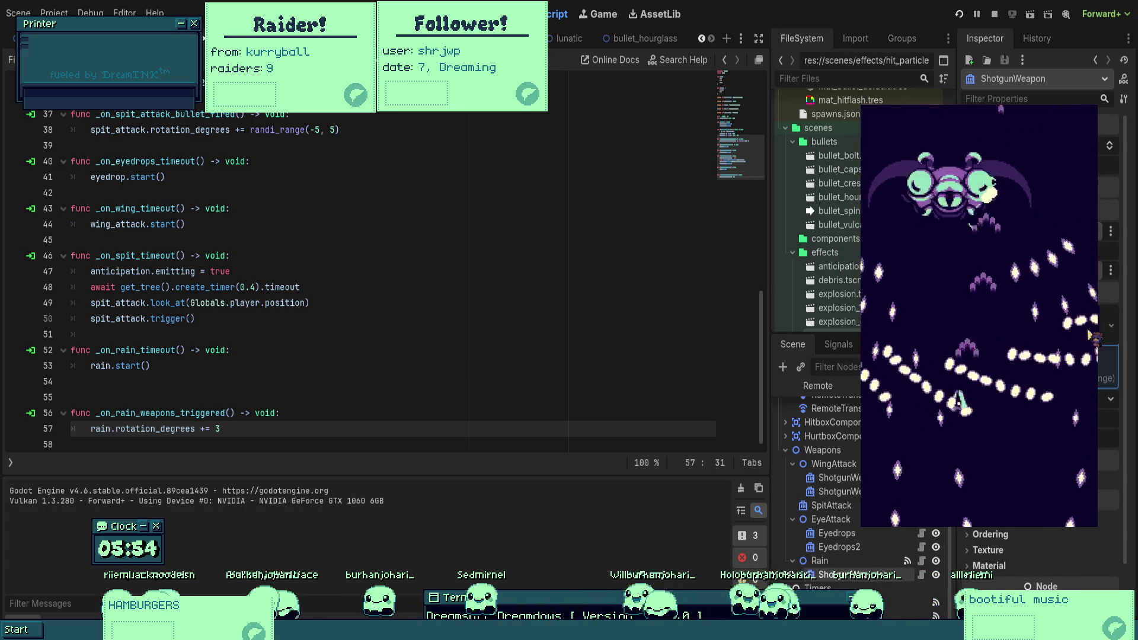
key("F8")
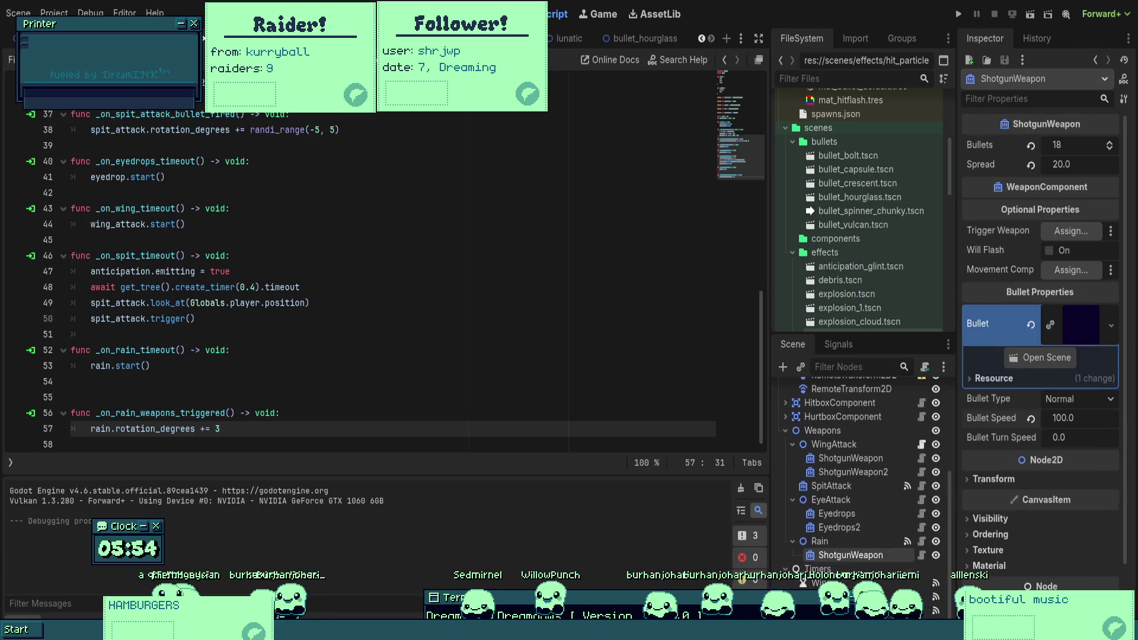
left_click(959, 14)
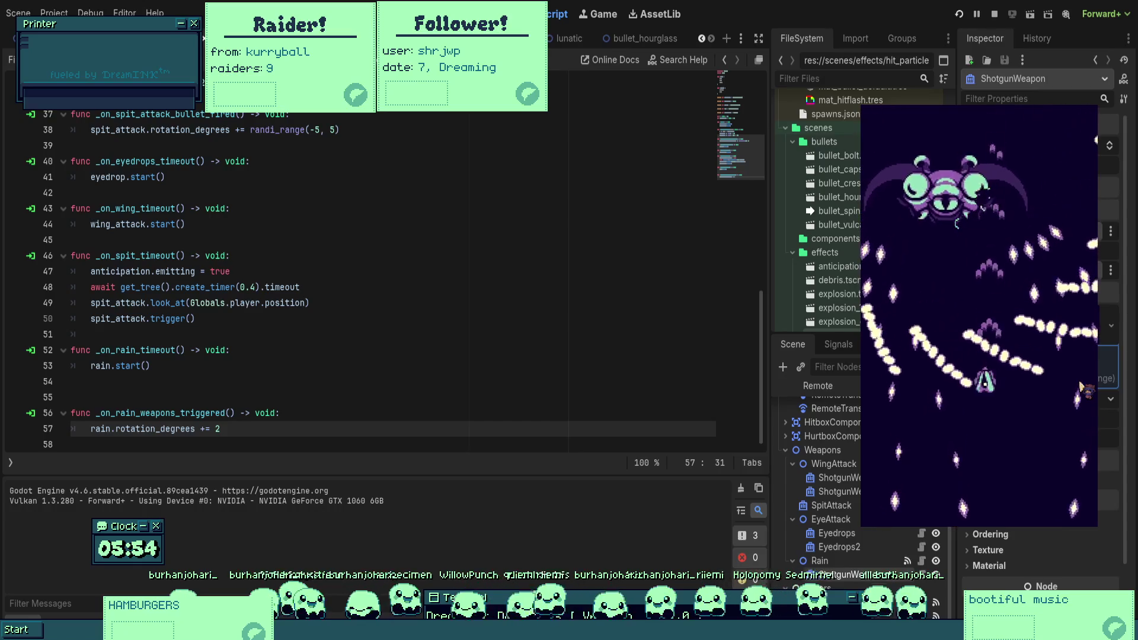
Step: Playtest the 2-degree rain attack by dodging bullets, then quit the game
key("Up")
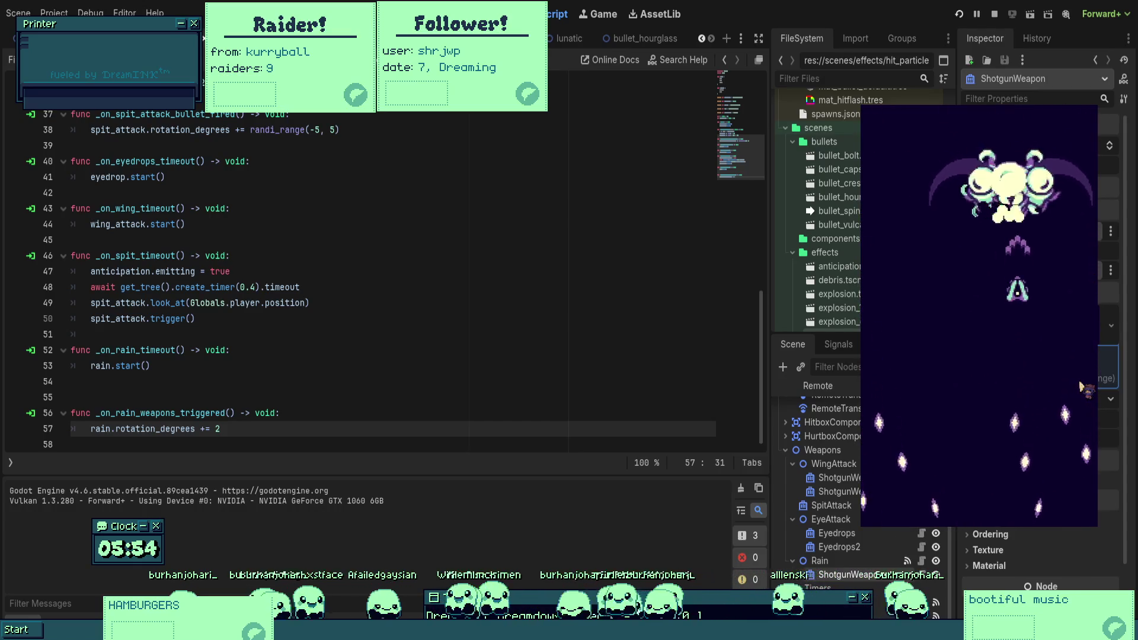
key("Left")
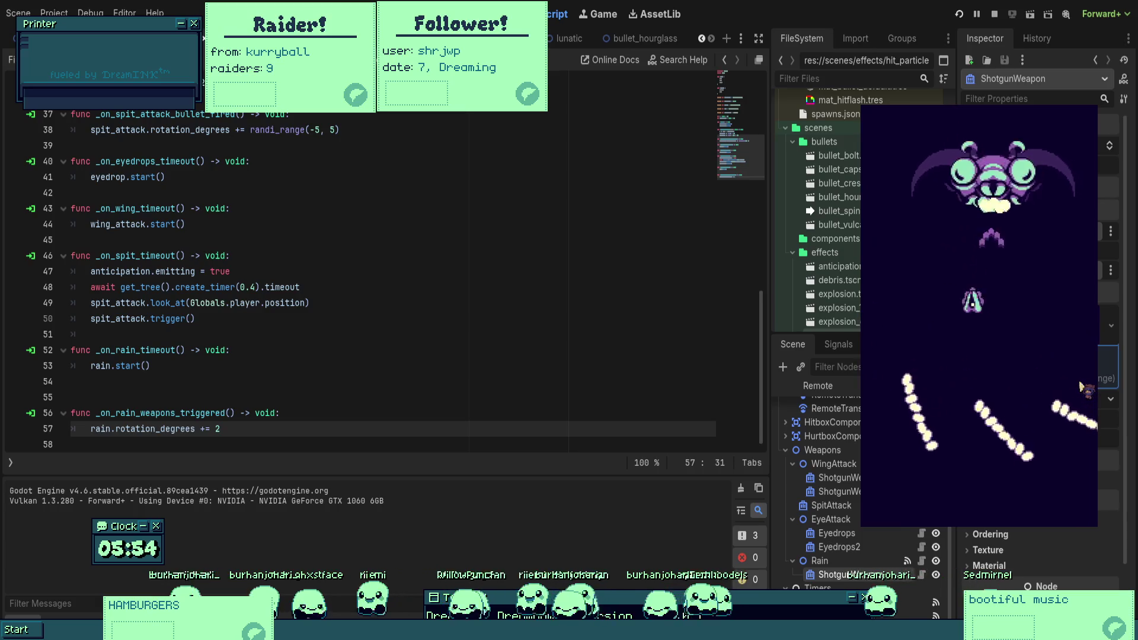
key("Right")
key("Down")
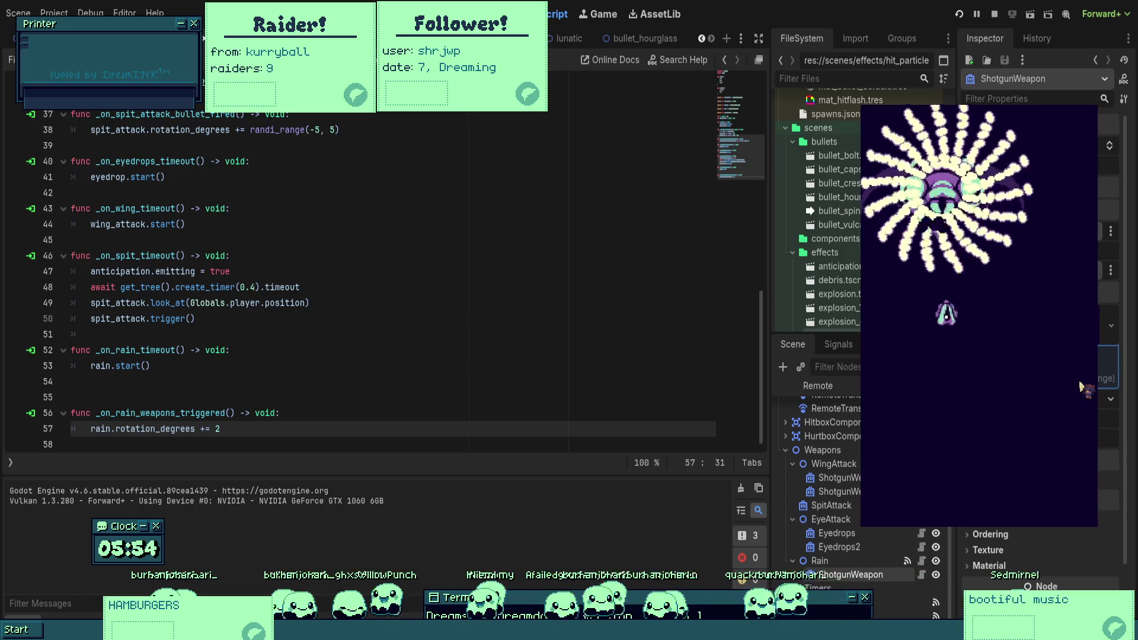
key("Up")
key("Right")
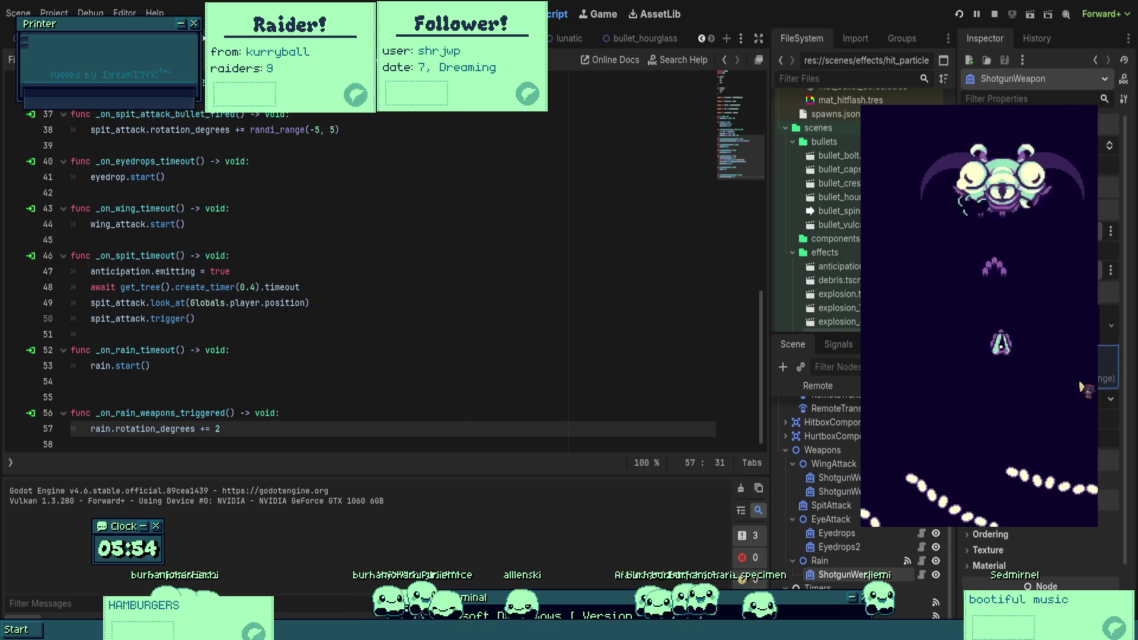
key("Up")
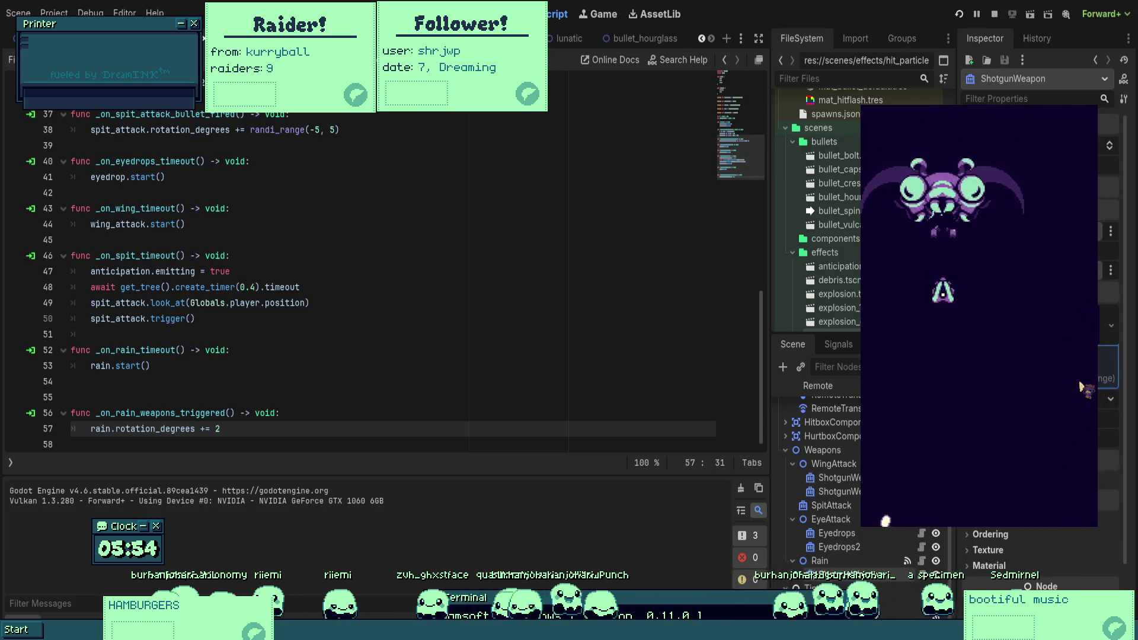
key("Up")
key("Right")
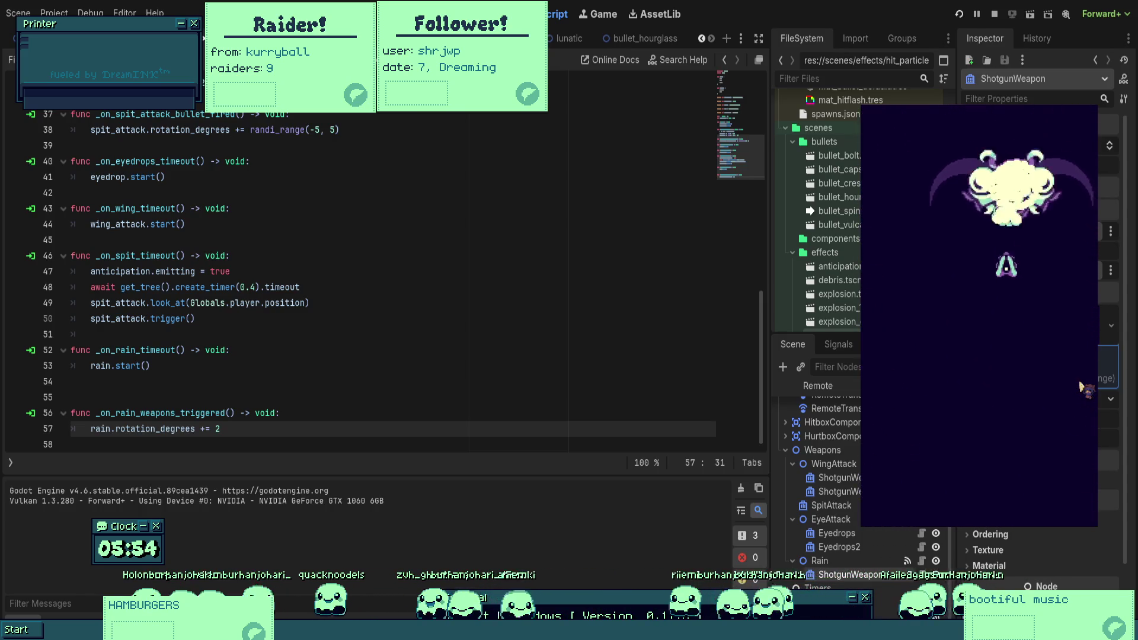
key("Left")
key("Down")
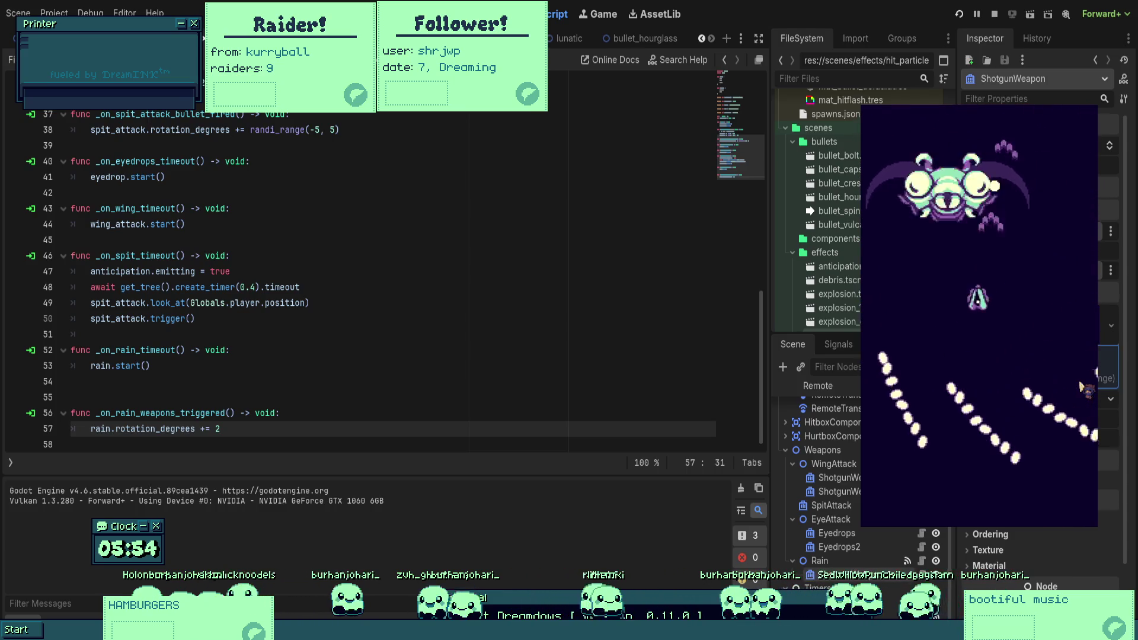
key("Up")
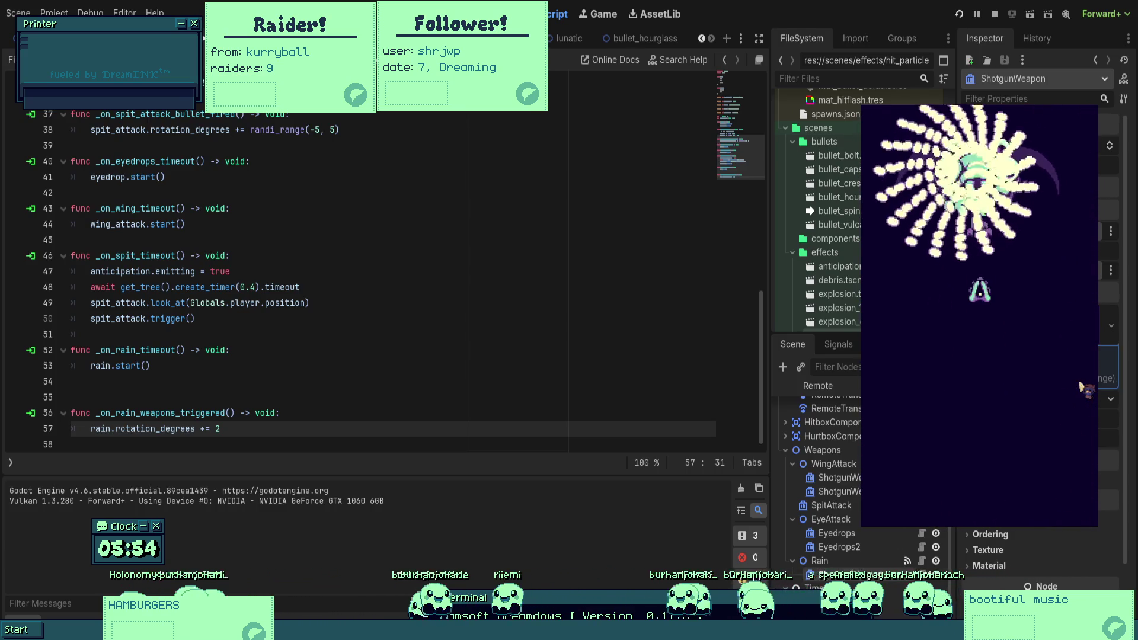
key("Right")
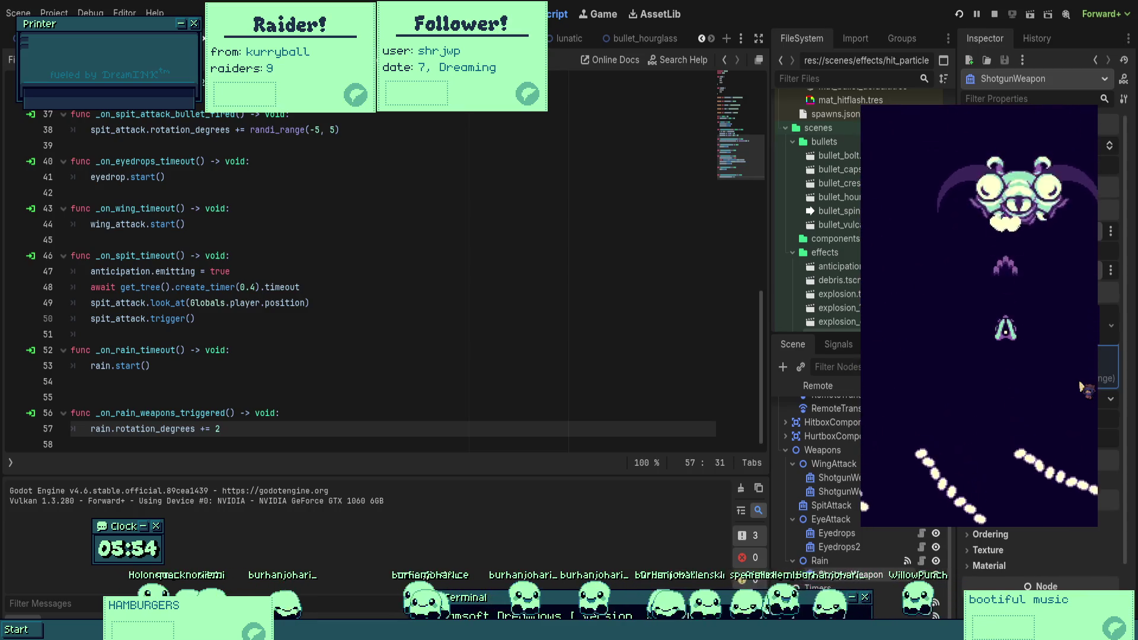
key("Down")
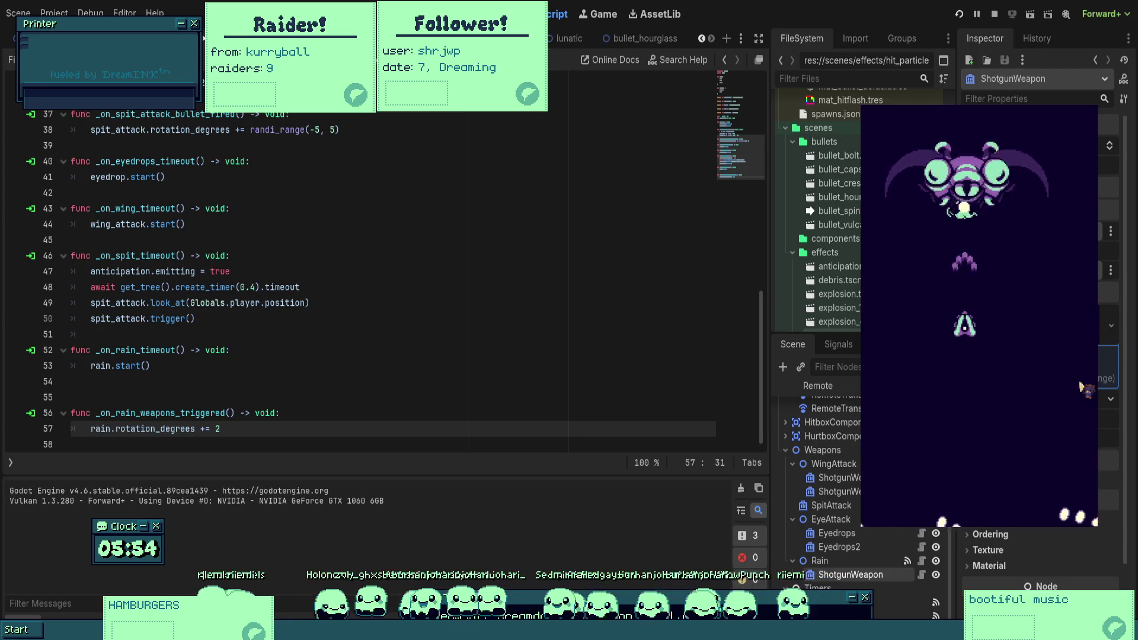
key("Left")
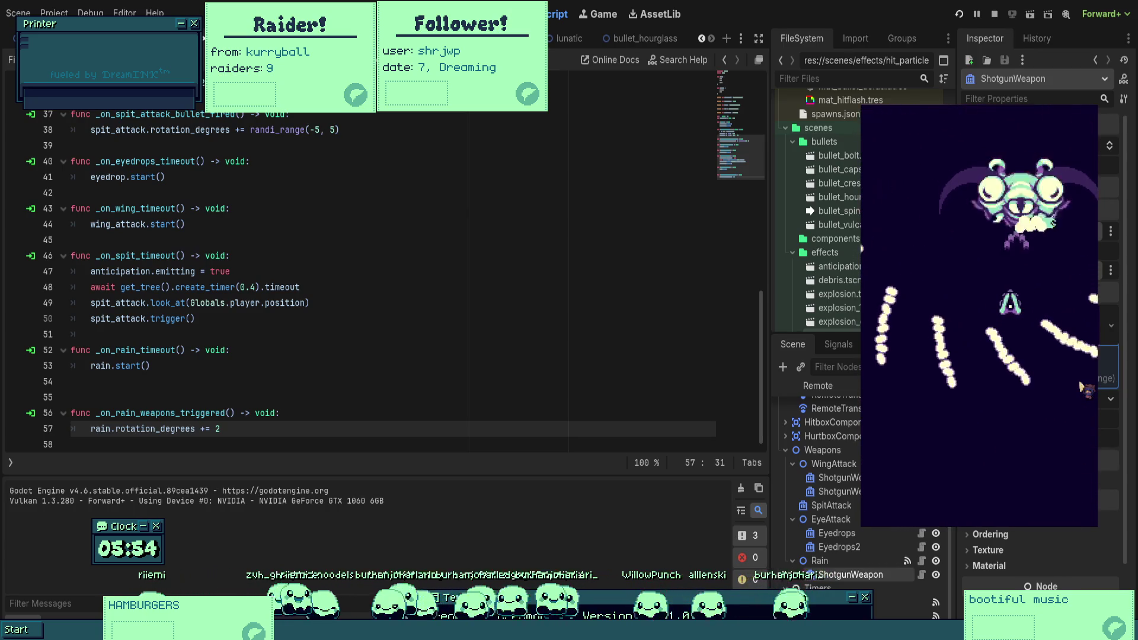
key("Up")
key("Left")
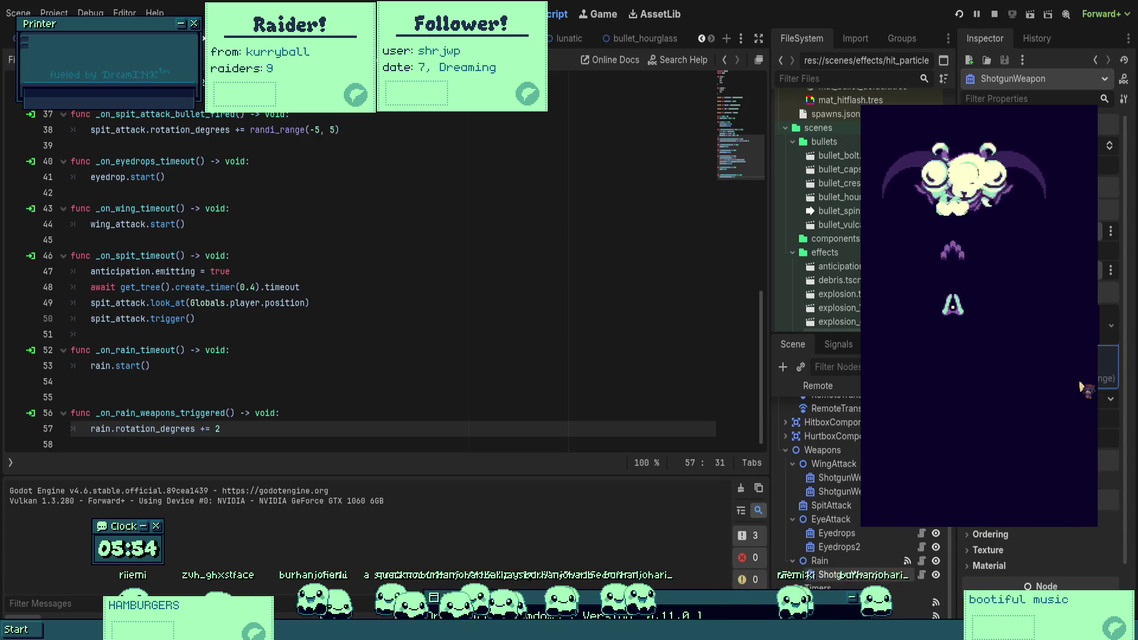
key("Right")
key("Down")
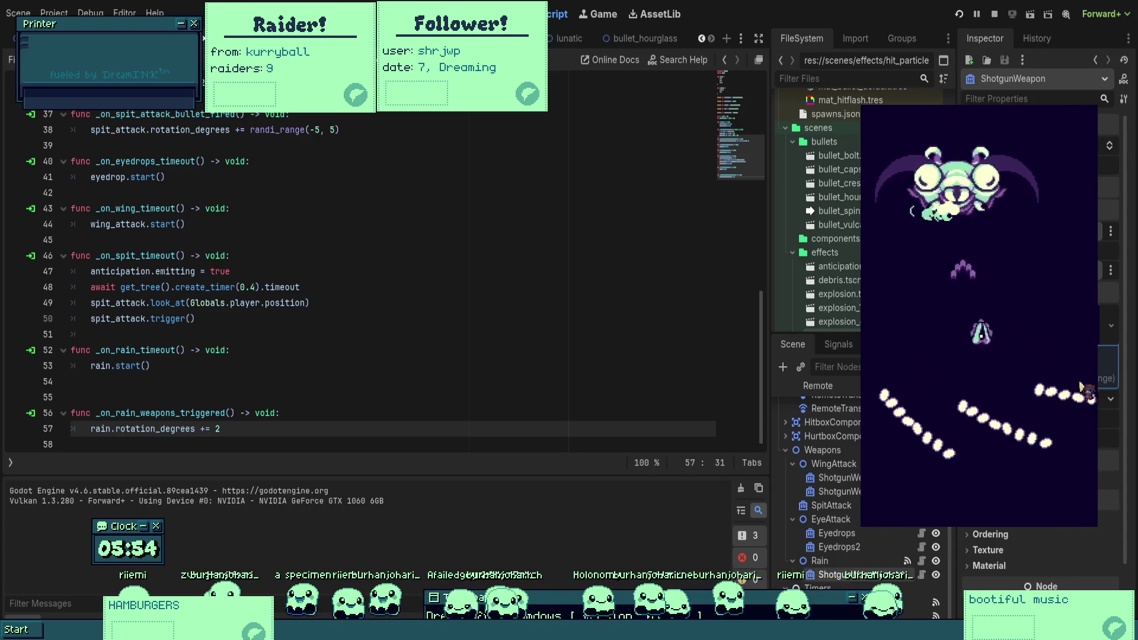
key("Right")
key("Up")
key("Left")
key("Up")
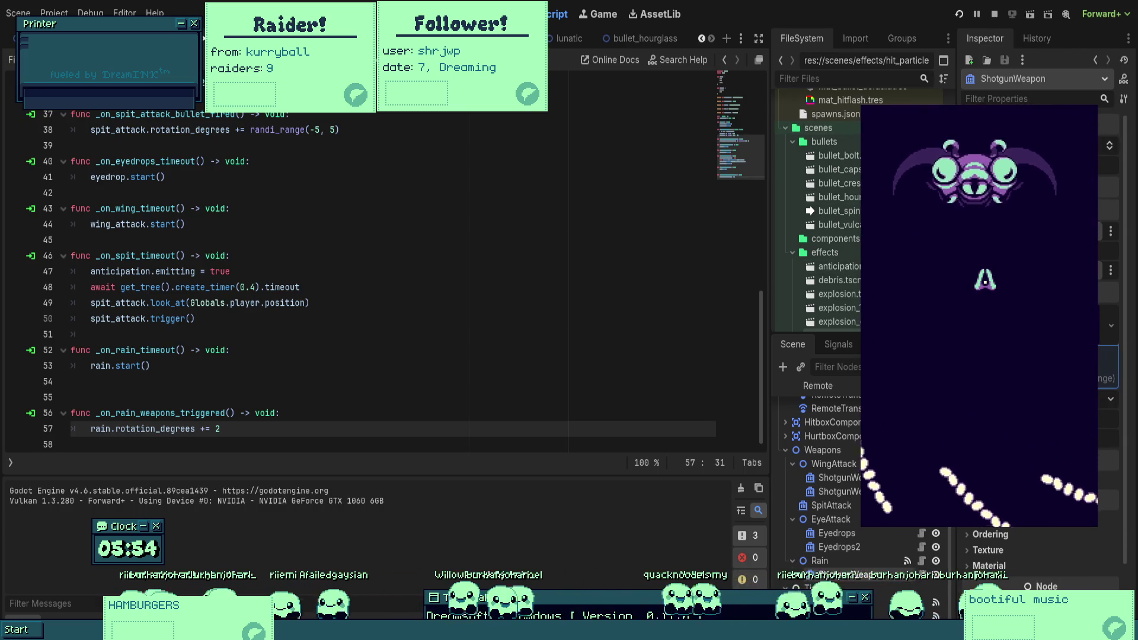
key("F8")
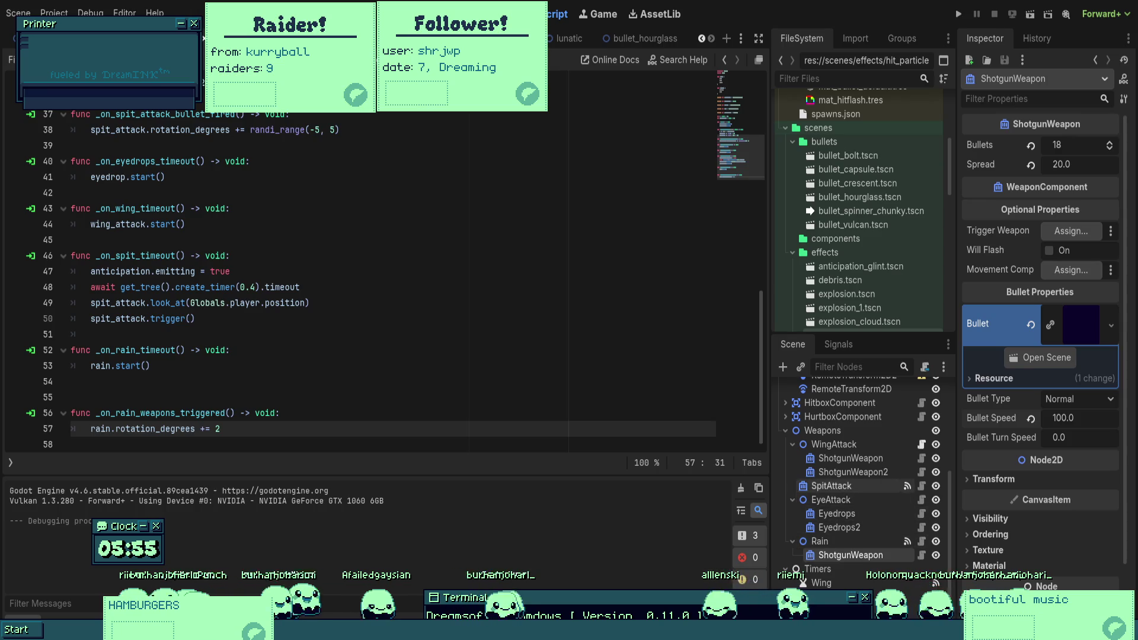
Step: Enable Autostart on the Wing timer and the other two attack timers, then save and run
left_click(822, 583)
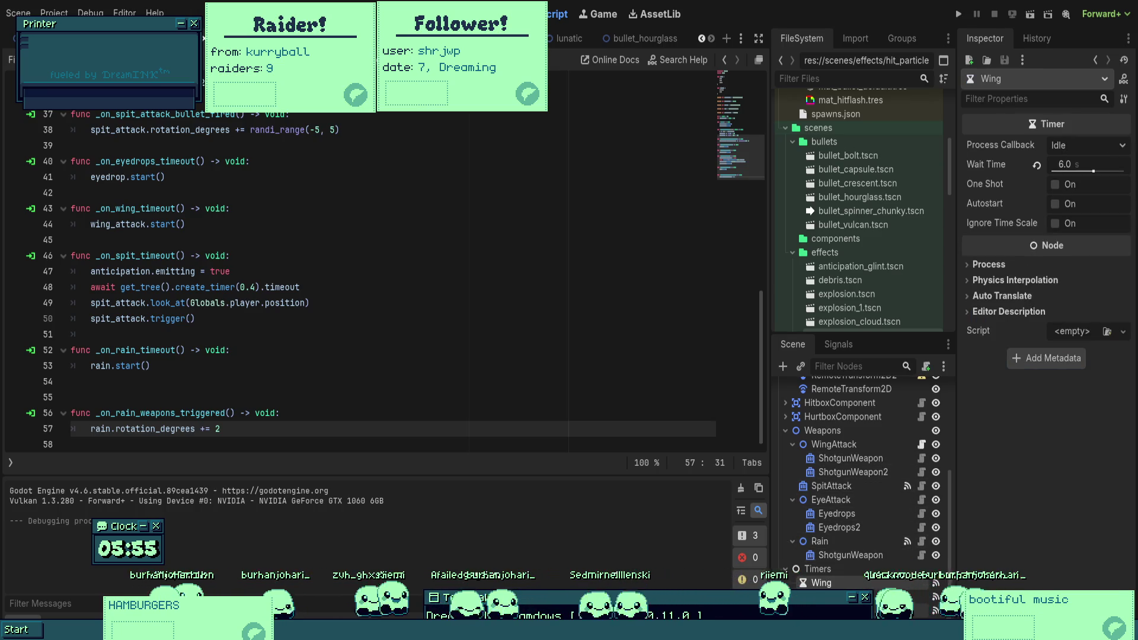
left_click(822, 610, "shift")
left_click(230, 271)
key("F5")
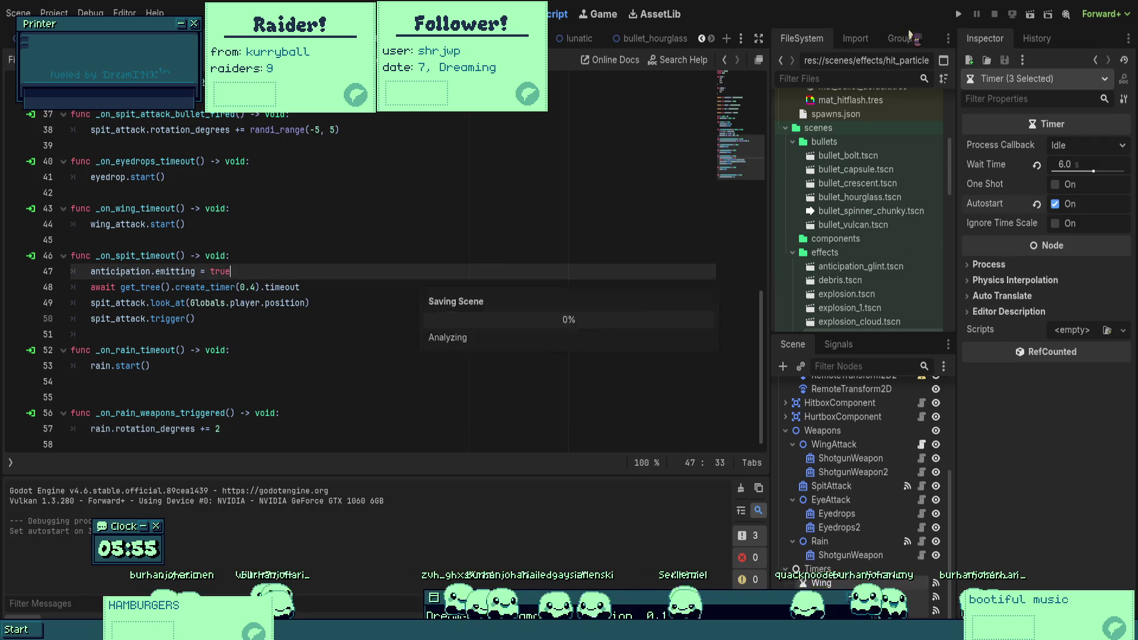